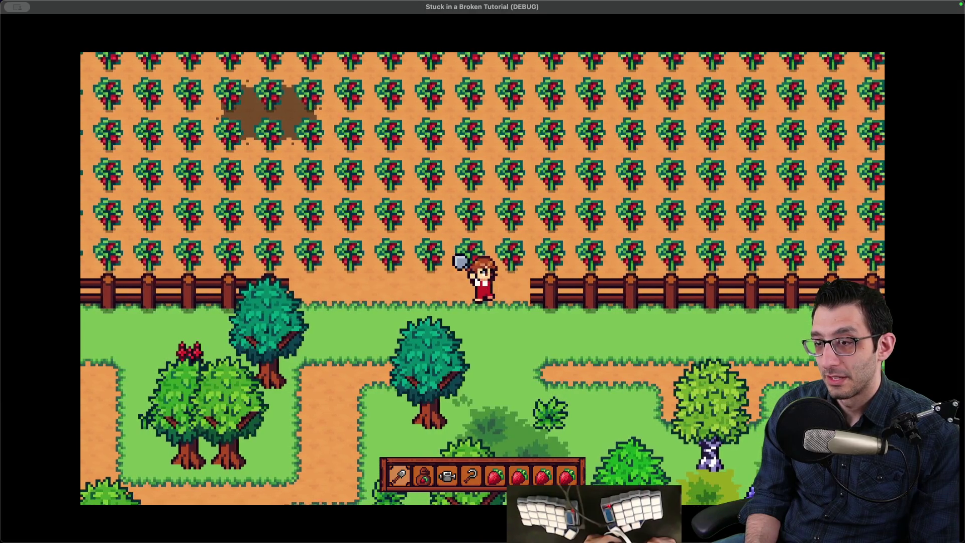
Walk the farmer right along the path below the crop field, then stop the debug run
key("d")
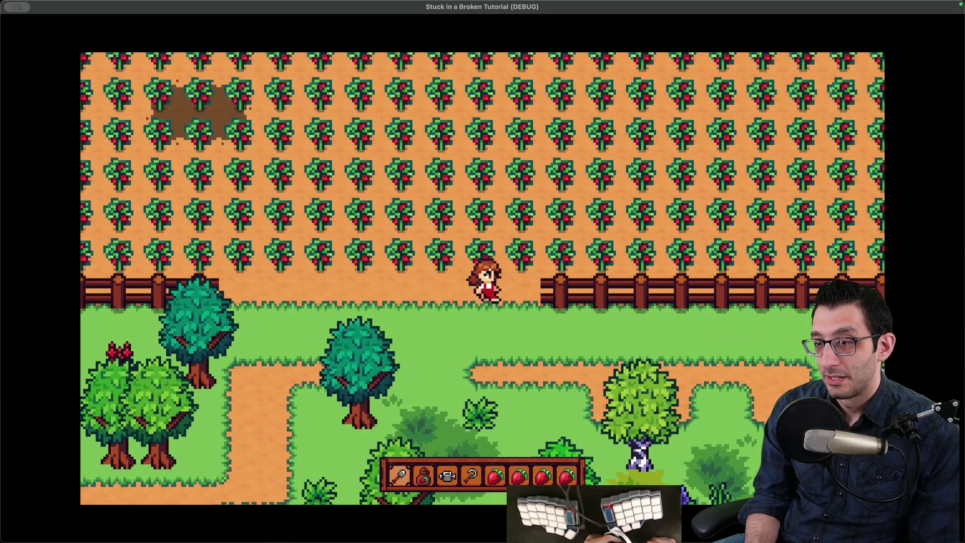
key("d")
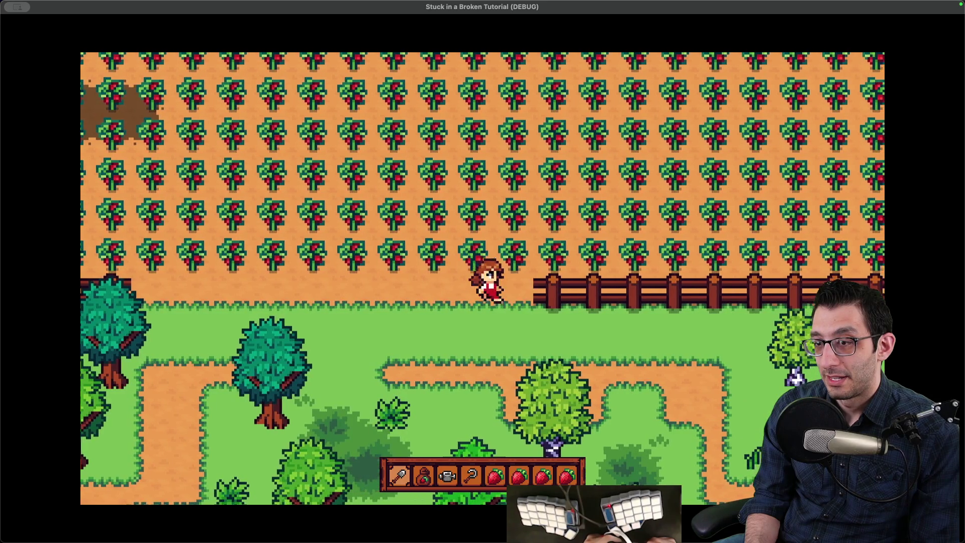
key("super+q")
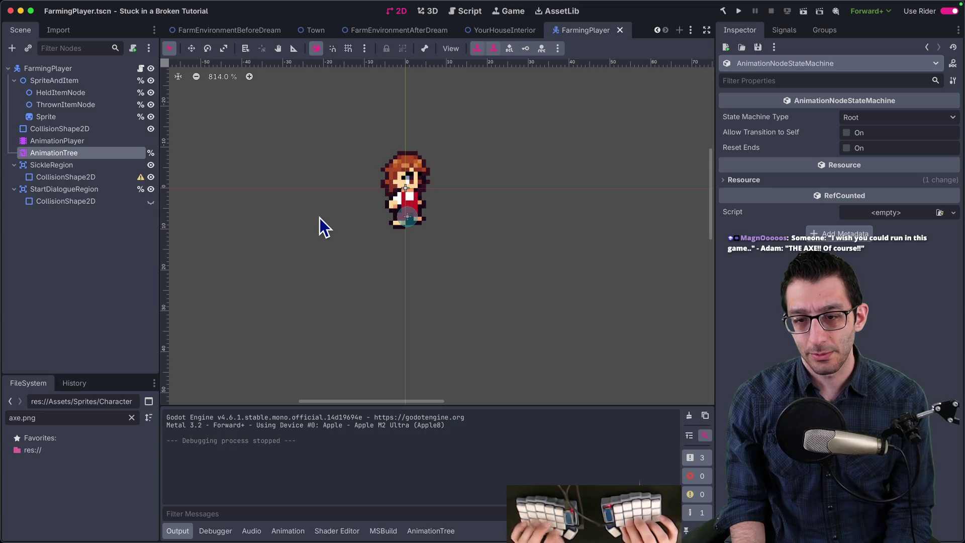
Bring up the IIUC notes and start a new line after the physics interpolation reset options
key("super+Tab")
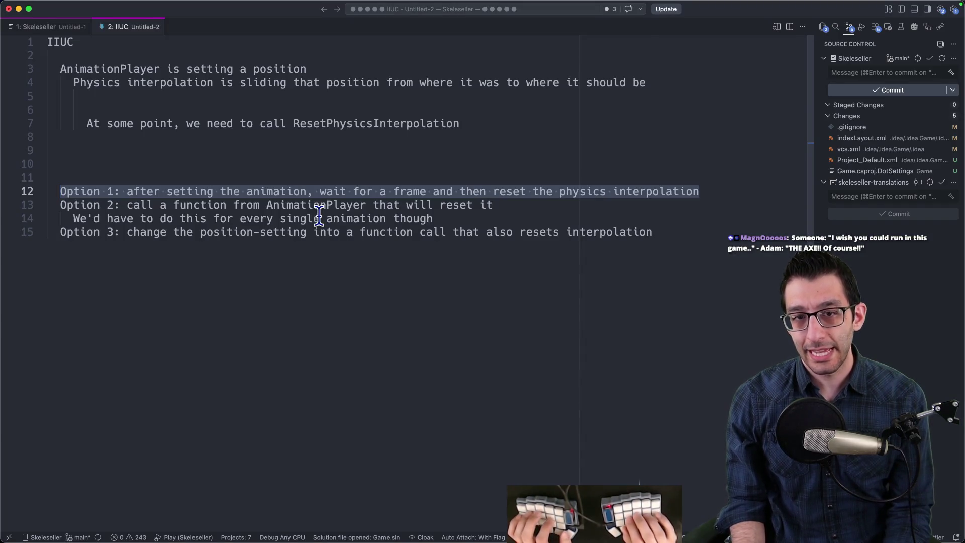
key("Down")
key("Down")
key("End")
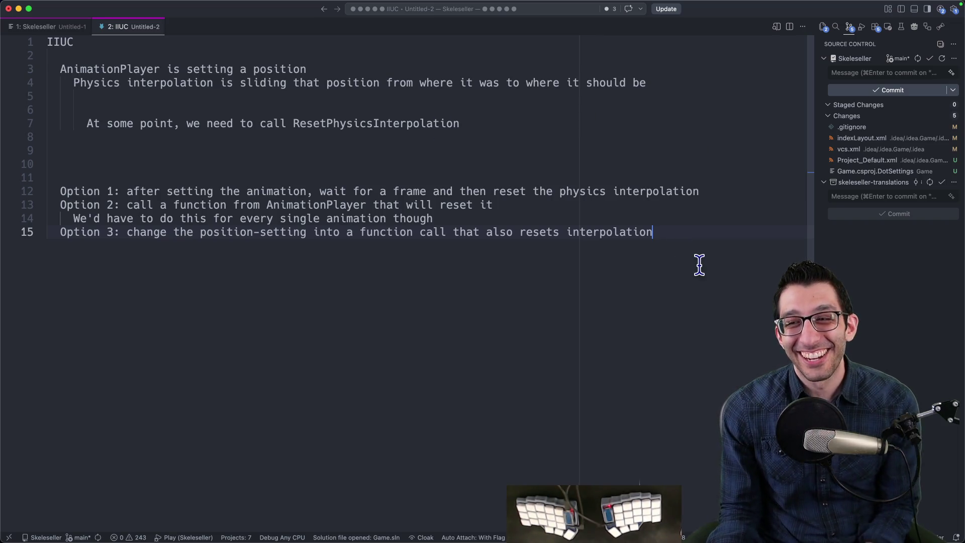
key("Return")
key("Return")
key("Return")
Add an 'interested in:' heading with an indented note that 2 people signed up to playtest
type("interest")
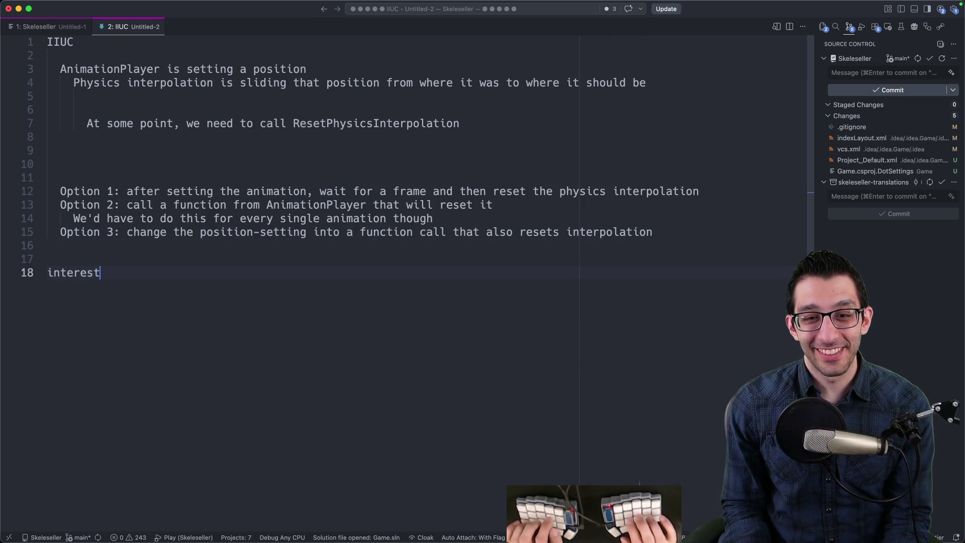
type("ed in:")
key("Return")
key("Tab")
type("I ")
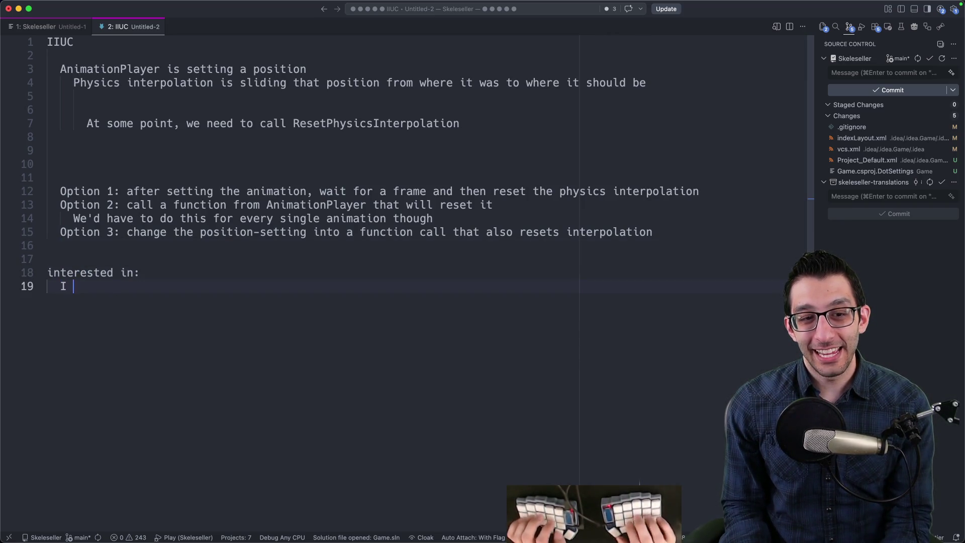
type("have 2 people si")
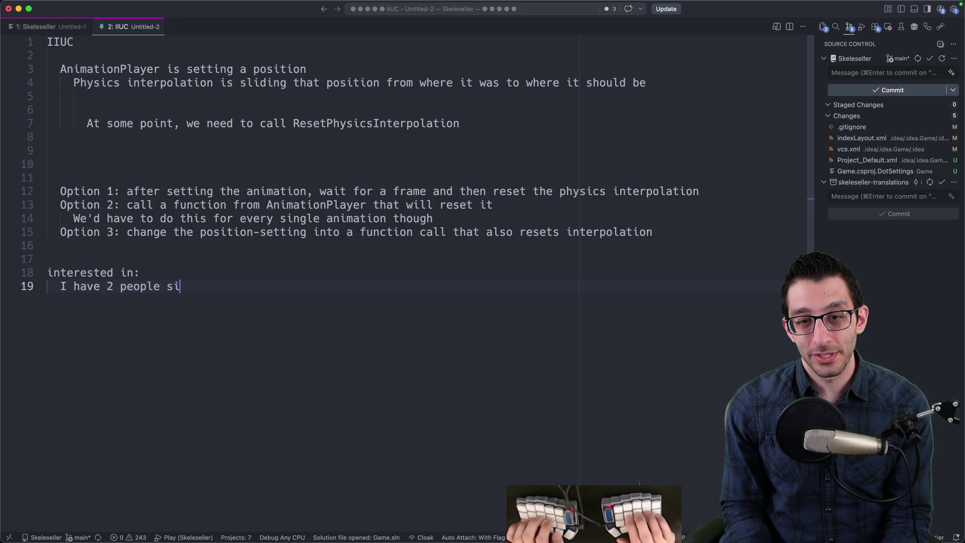
type("gned up to playtest this week")
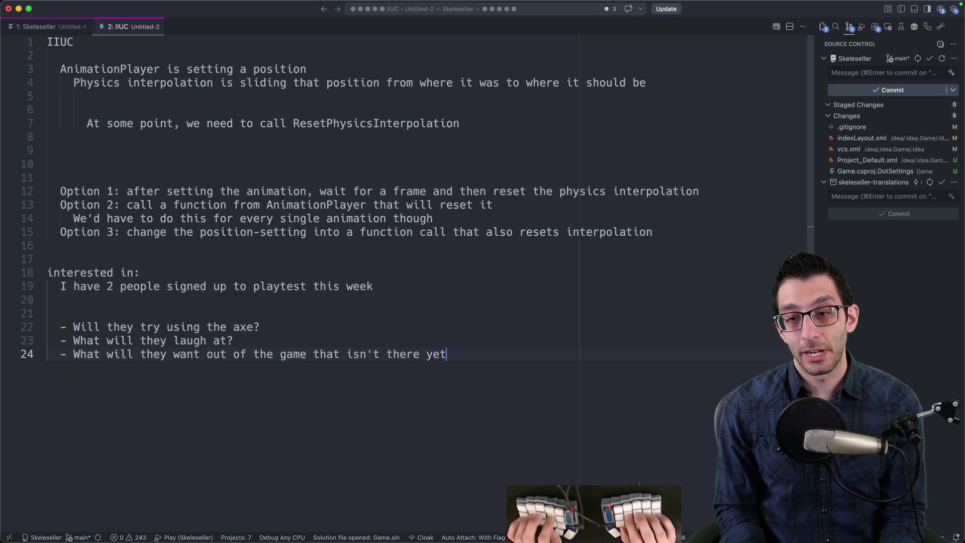
Edit the questions so the last one reads 'What unplanned changes will result?'
key("BackSpace")
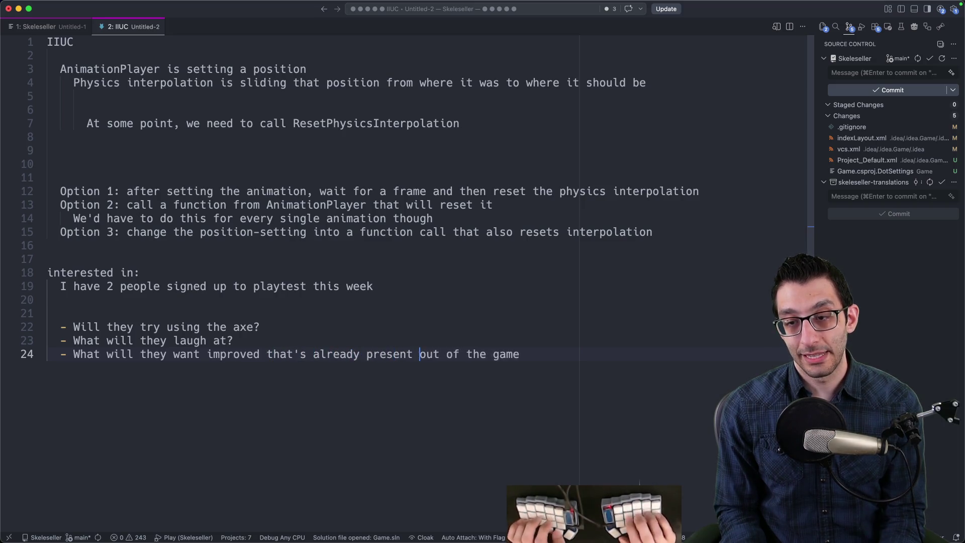
key("shift+End")
key("Left")
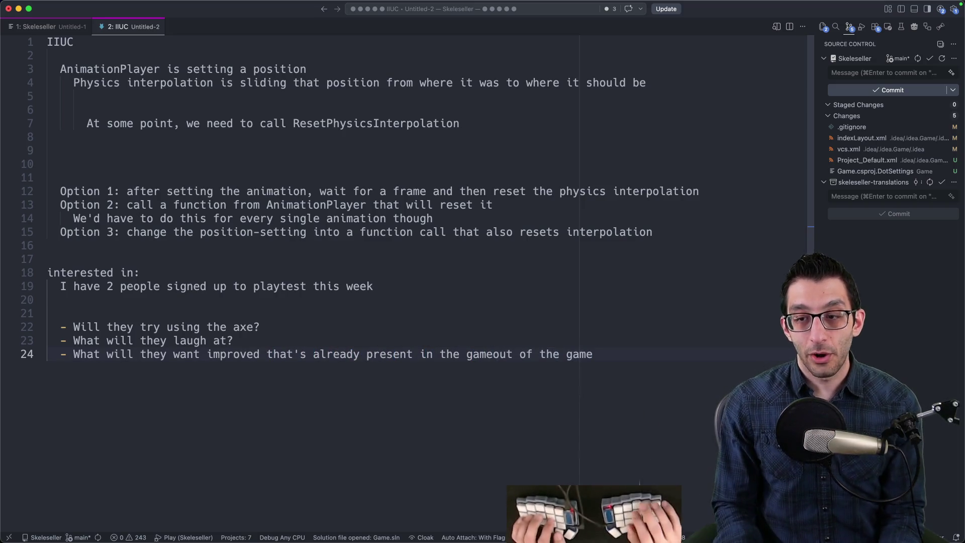
key("shift+End")
type("?")
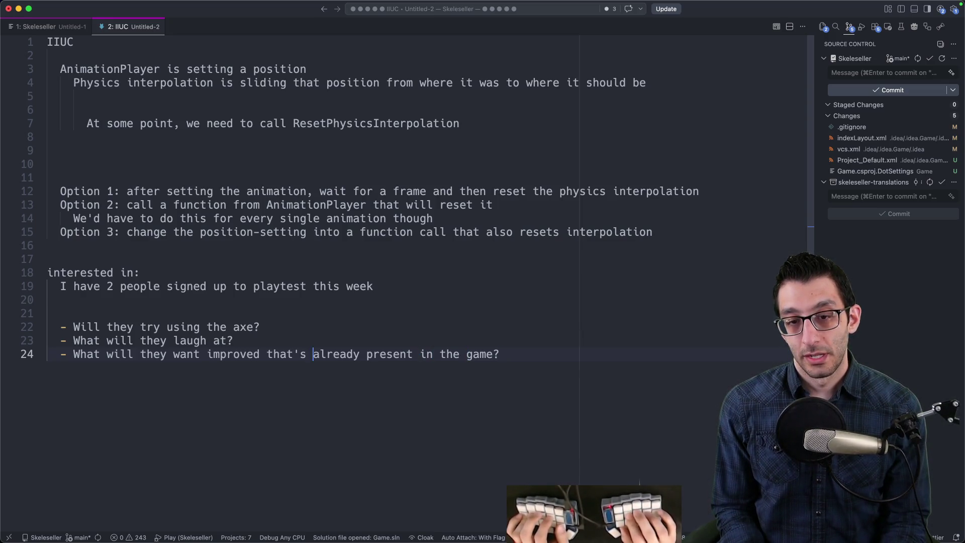
left_click(106, 354)
type("unplanned chan")
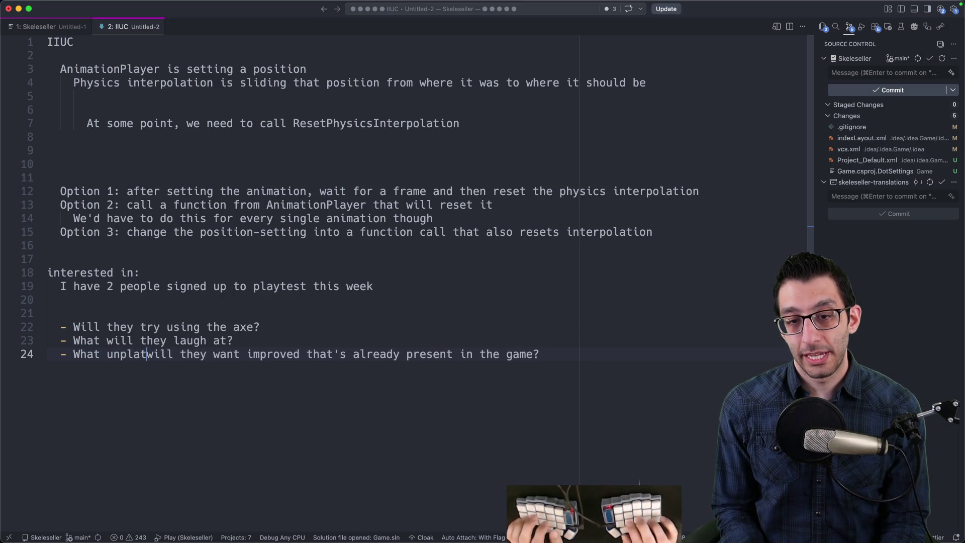
type("ges will result")
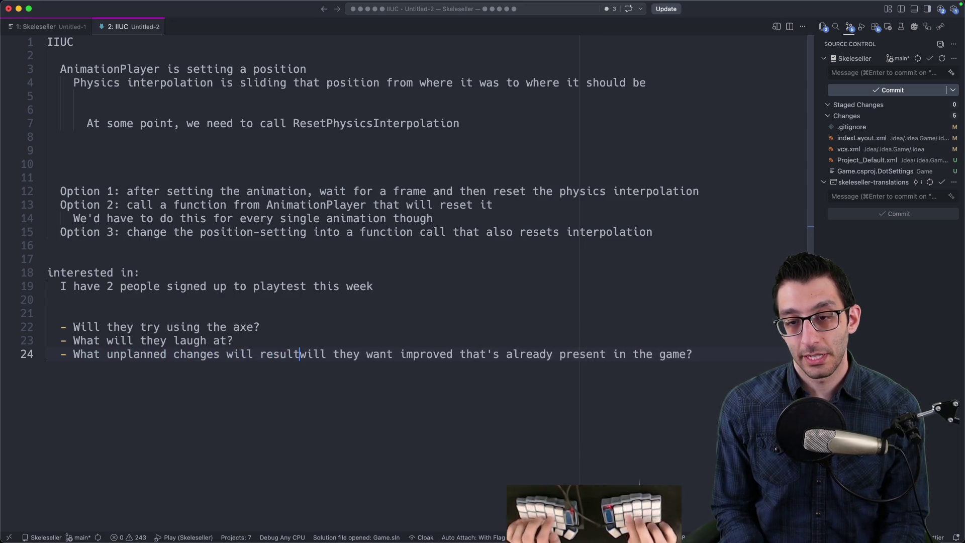
key("super+shift+Right")
type("?")
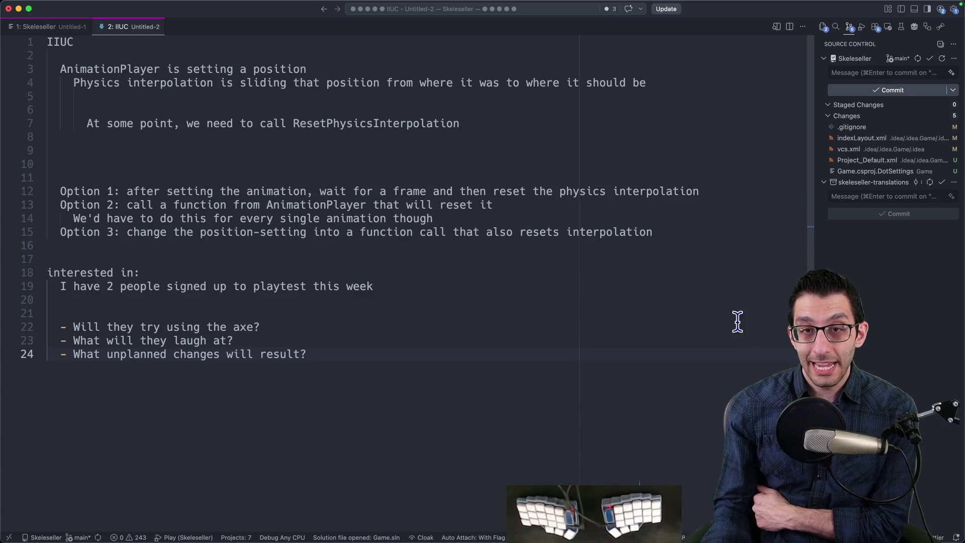
Launch the game and walk the farmer up the left wall to beside the table
left_click(477, 532)
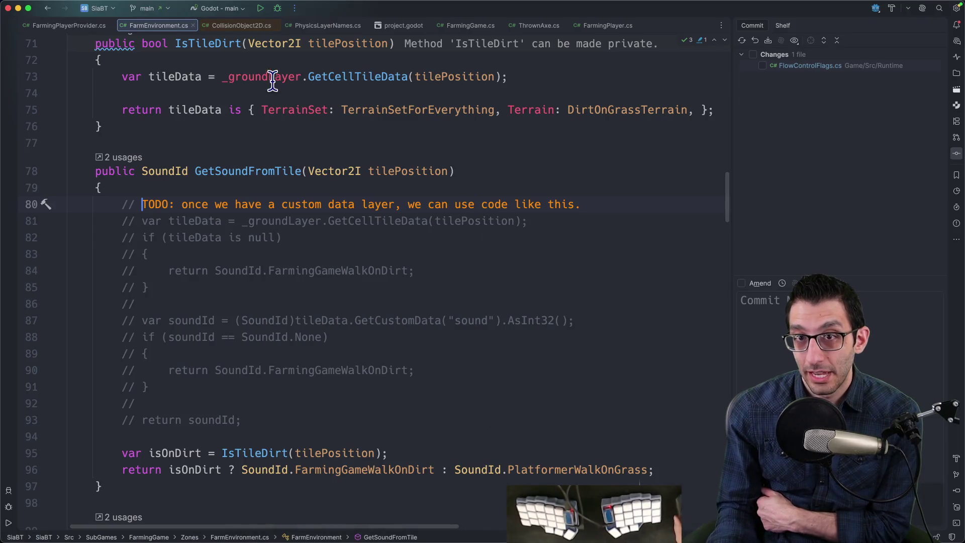
left_click(264, 9)
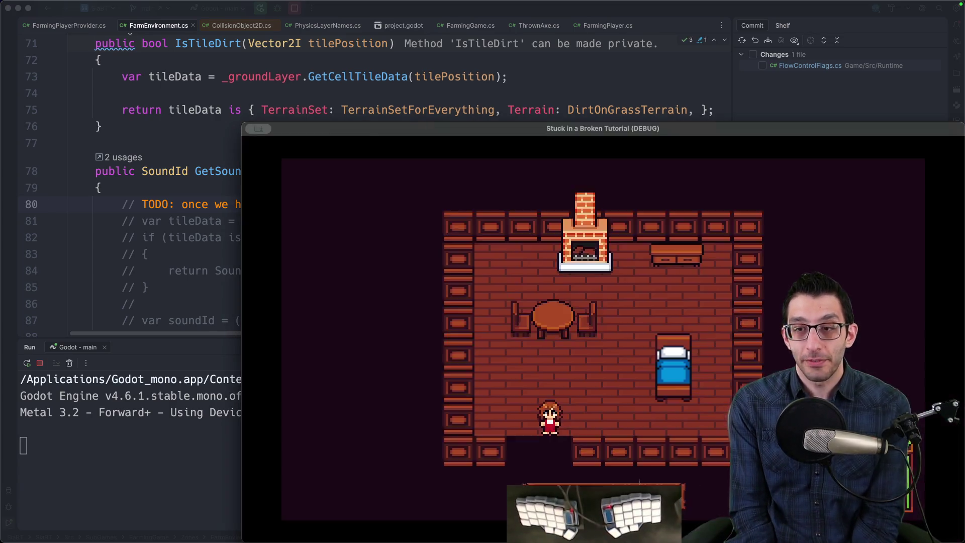
key("Up")
key("Left")
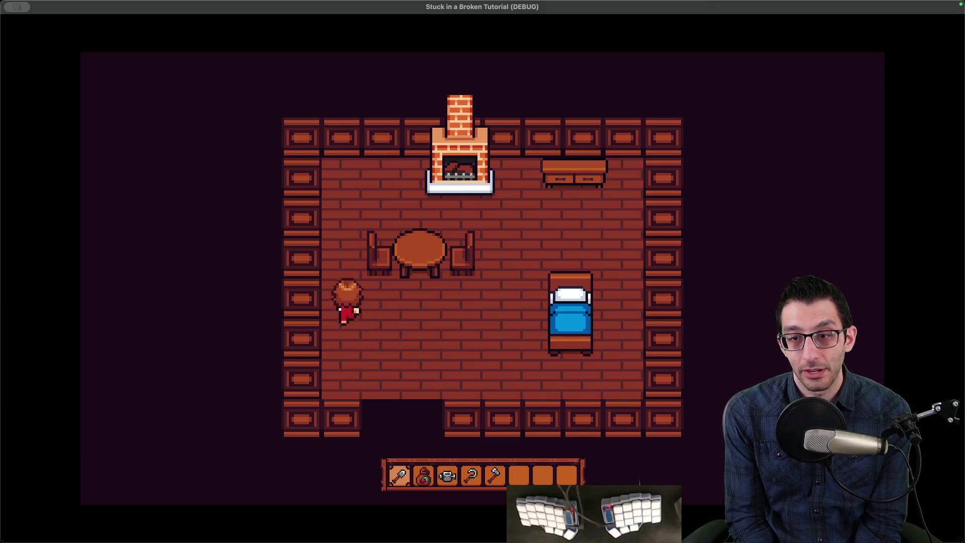
key("Up")
key("Right")
key("Down")
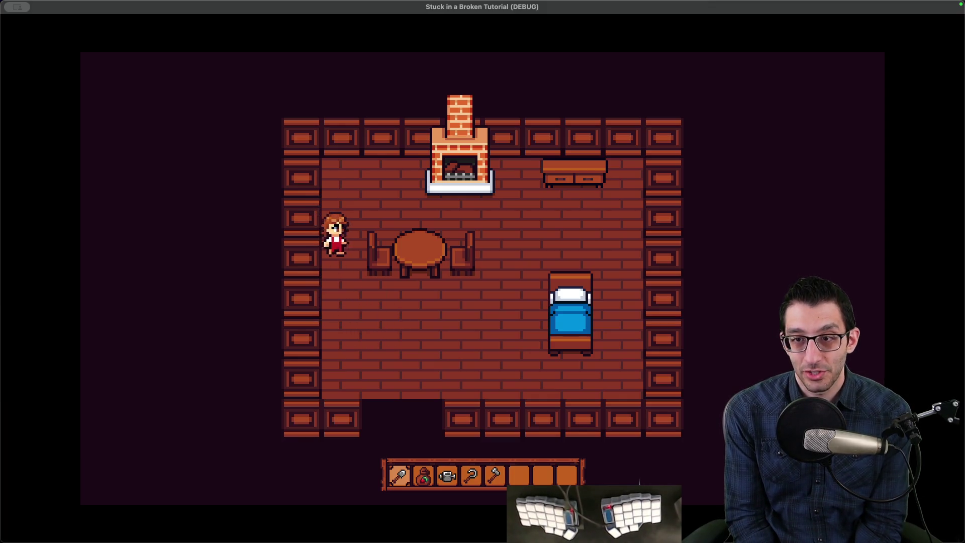
key("Down")
key("Right")
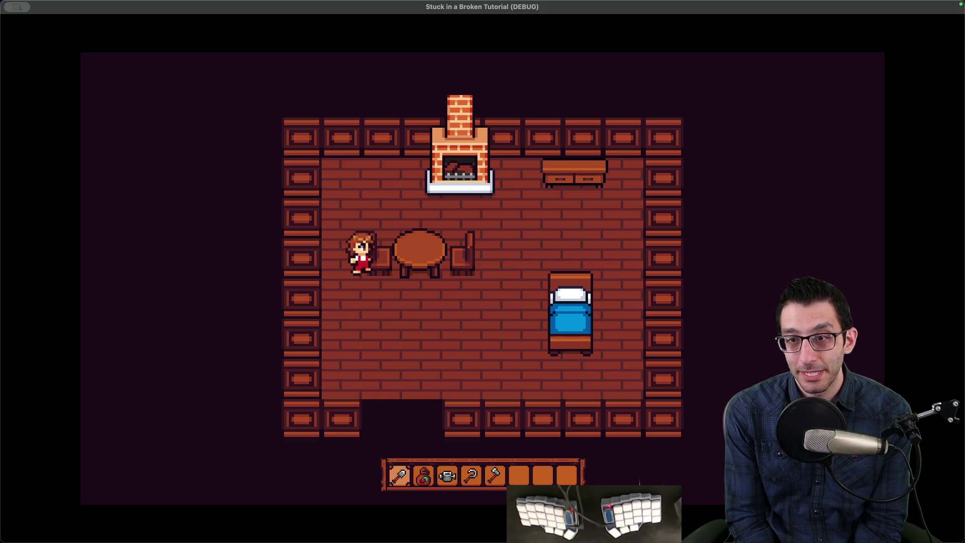
Walk the farmer up the left wall, past the fireplace, and back down below the table
key("Left")
key("Up")
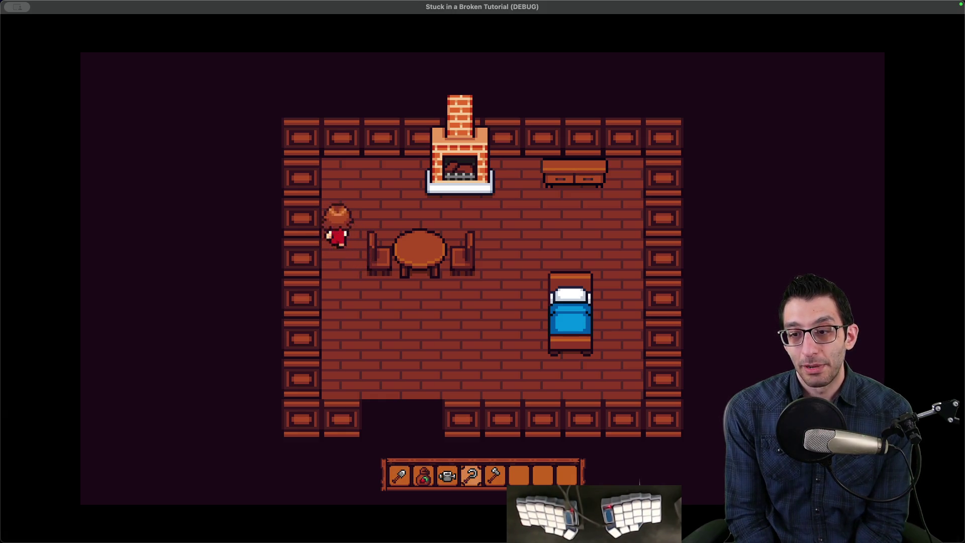
key("Up")
key("Right")
key("Right")
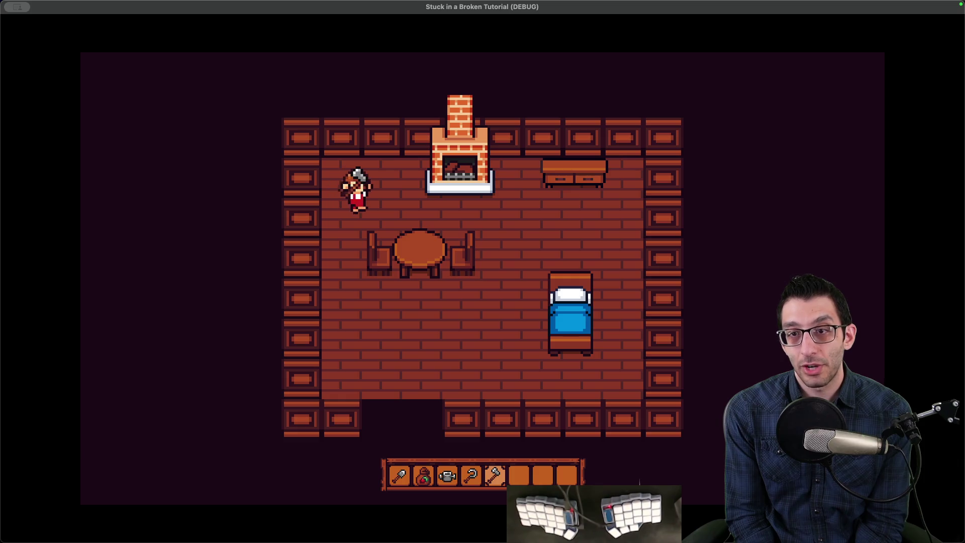
key("Right")
key("Down")
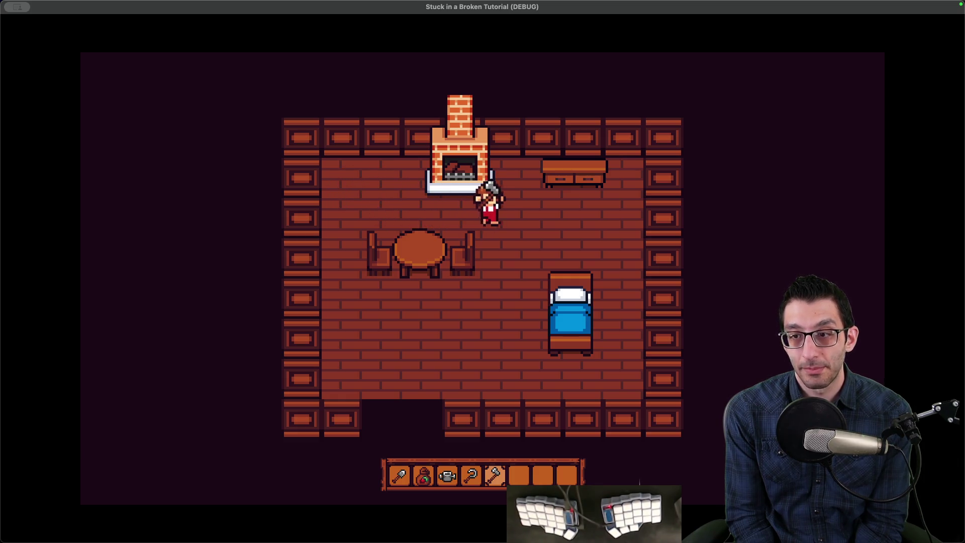
key("Left")
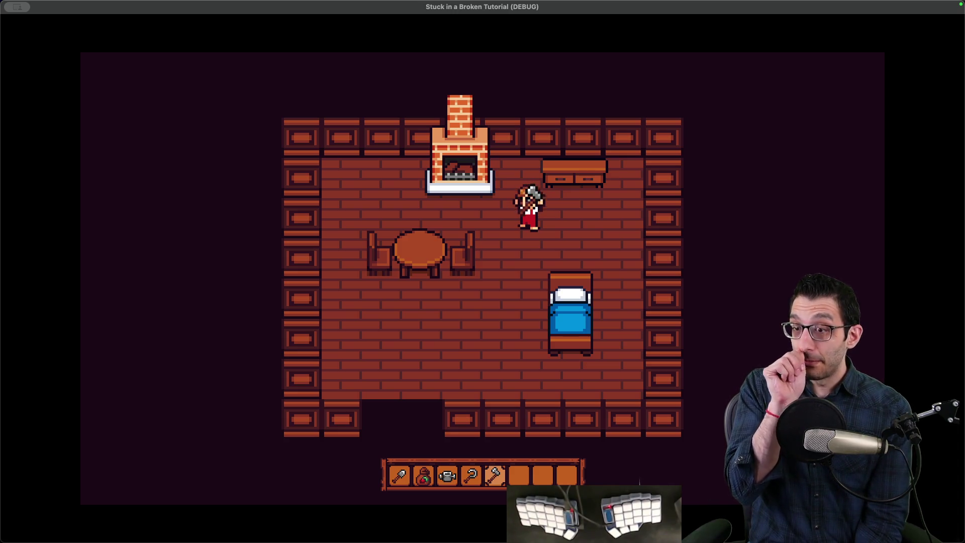
key("Down")
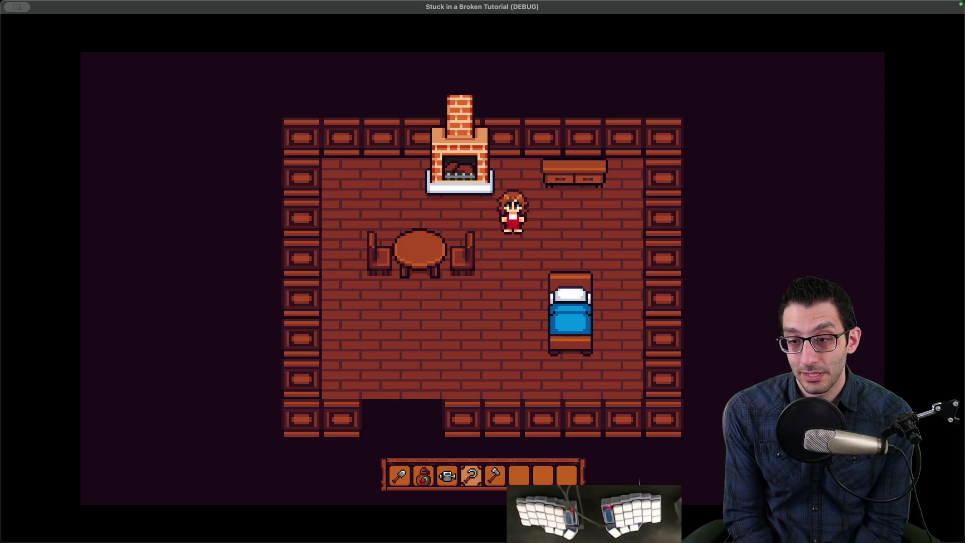
key("Left")
key("Down")
key("Left")
Scroll the hotbar to the shovel while walking the farmer across the floor and back
scroll(482, 475, "up", 3)
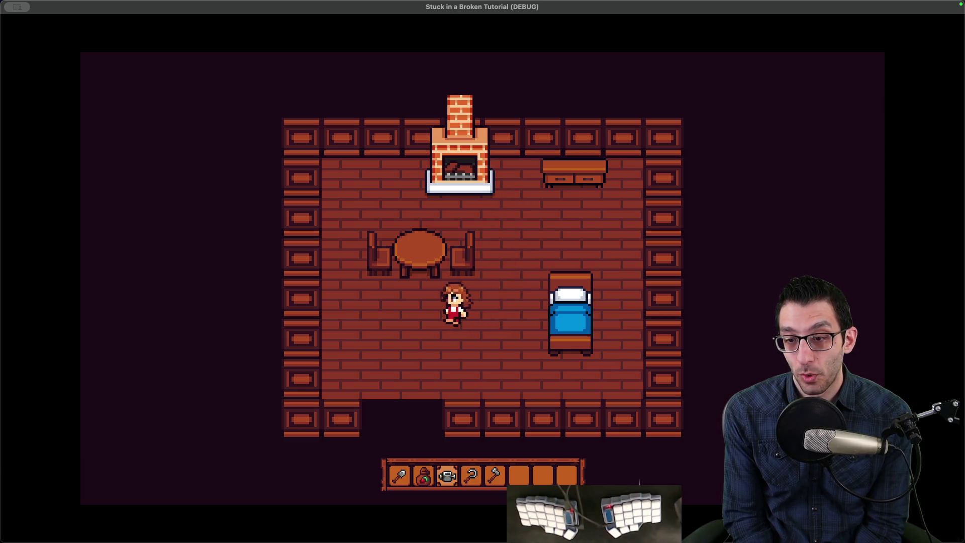
key("Down")
scroll(483, 475, "down", 2)
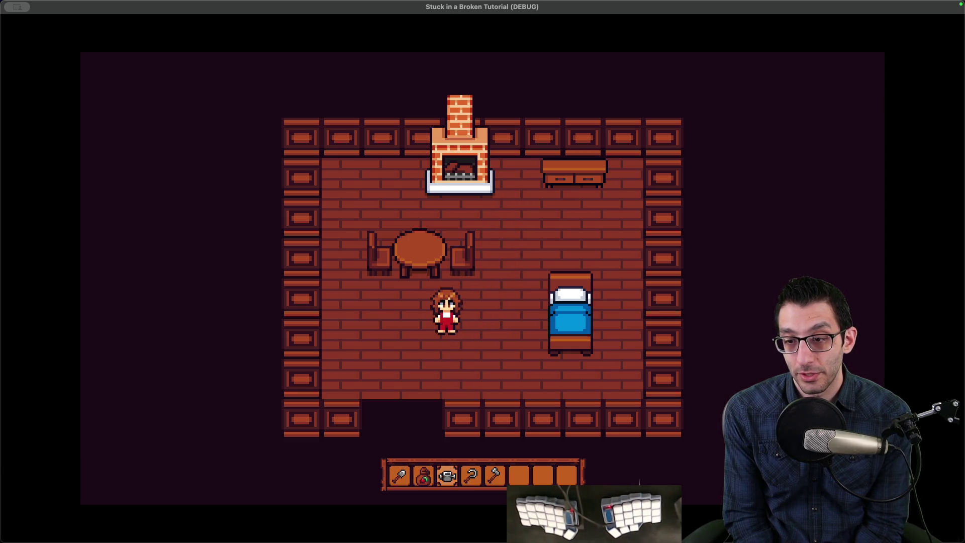
key("Down")
key("Left")
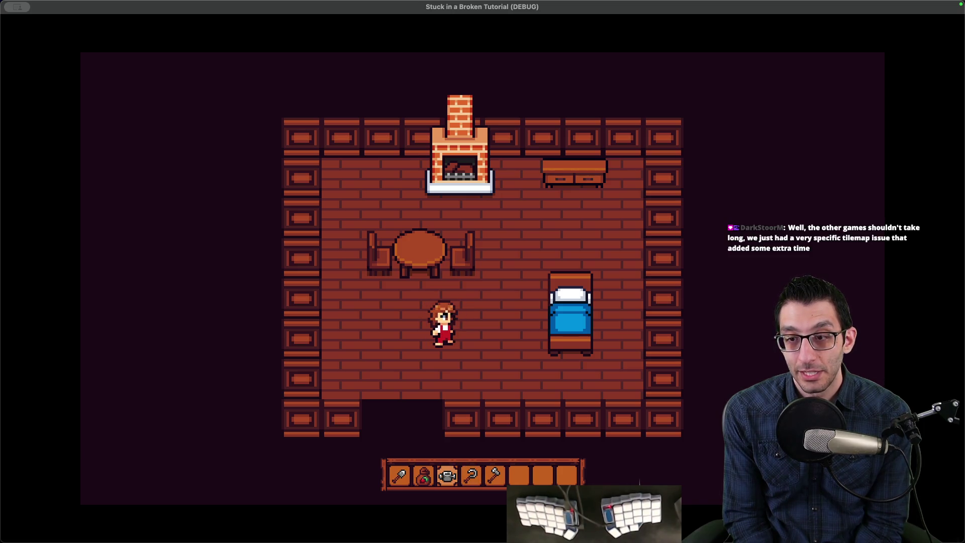
key("Right")
scroll(483, 475, "down", 1)
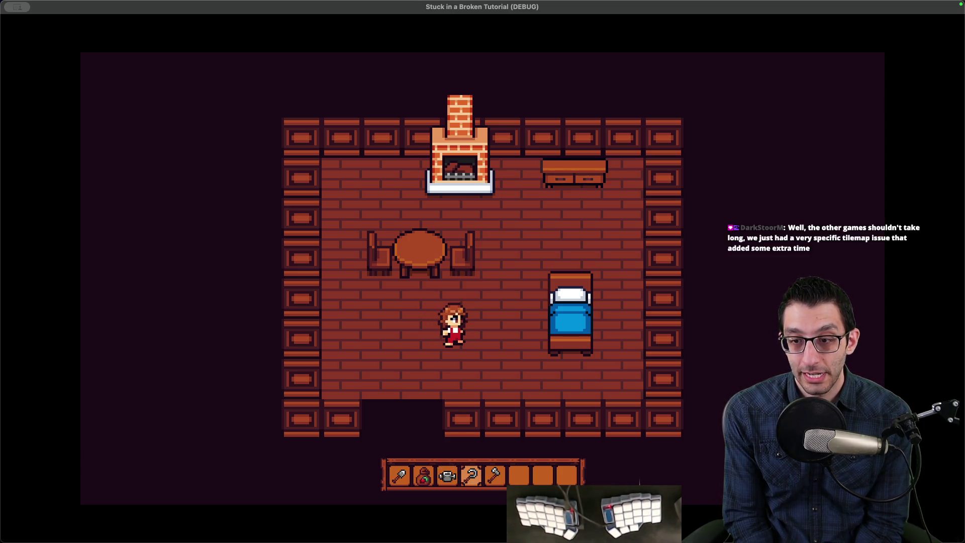
key("Right")
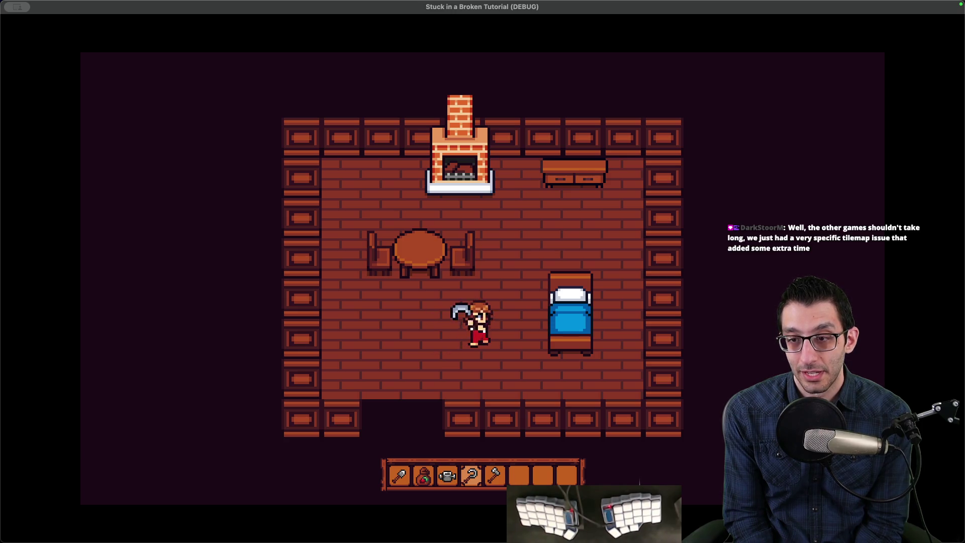
scroll(482, 475, "up", 2)
key("Left")
scroll(483, 475, "up", 1)
key("Left")
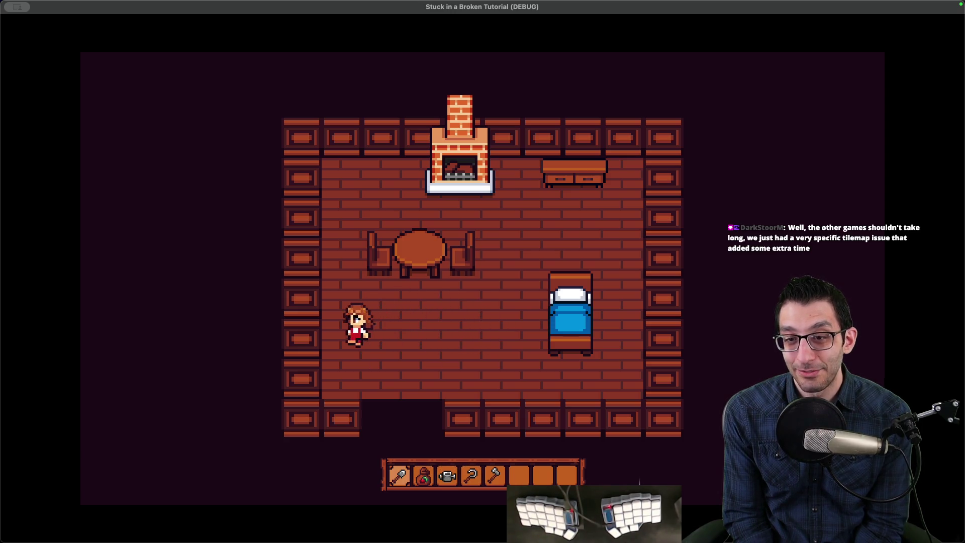
Dig the first two floor tiles, then walk up beside the table toward the fireplace
key("Right")
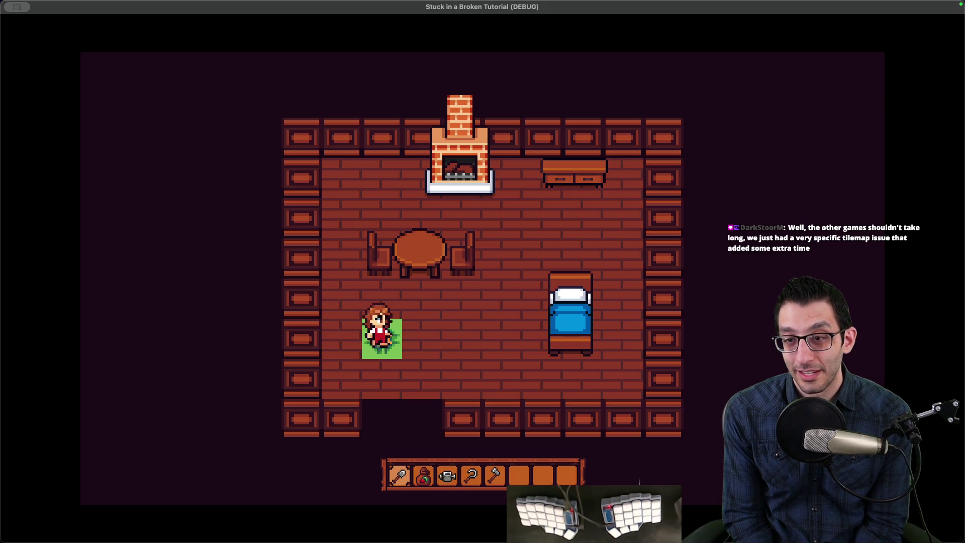
key("space")
scroll(483, 475, "down", 1)
key("Right")
key("Up")
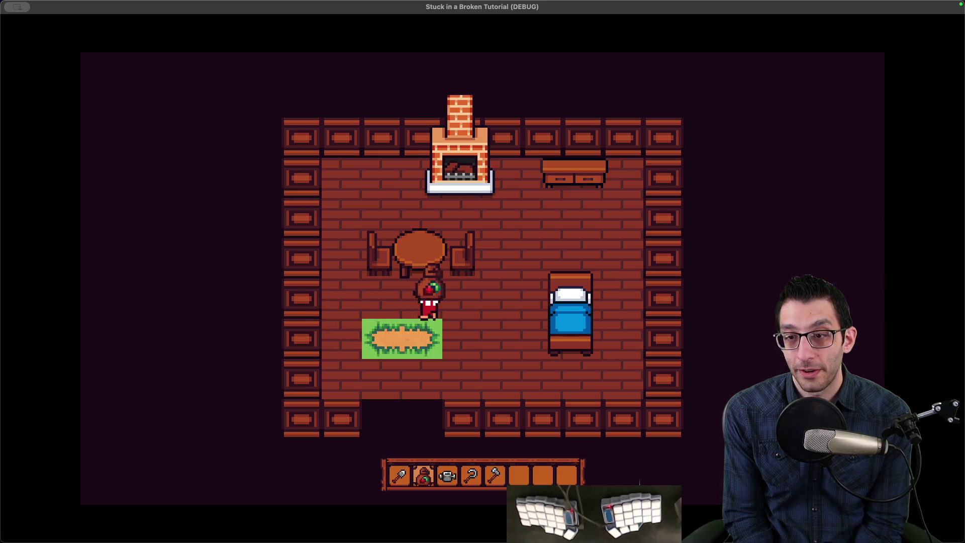
key("Left")
key("Up")
key("Up")
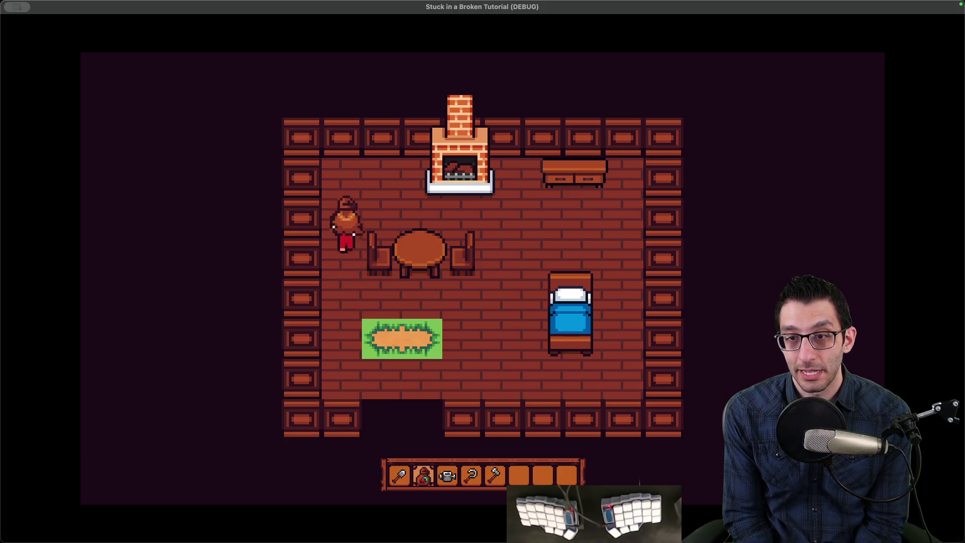
key("Right")
key("Right")
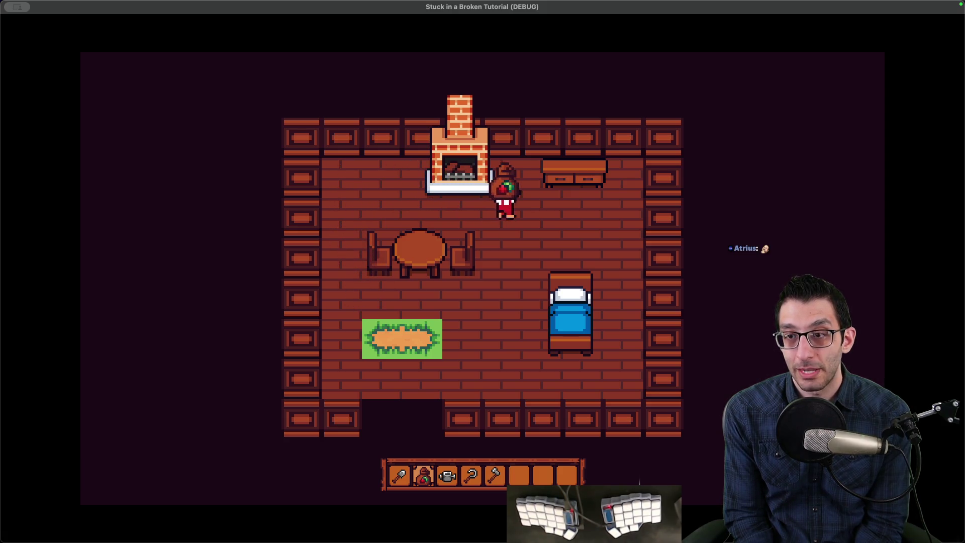
Walk down below the table's right chair, cycling the hotbar back to the shovel
key("Down")
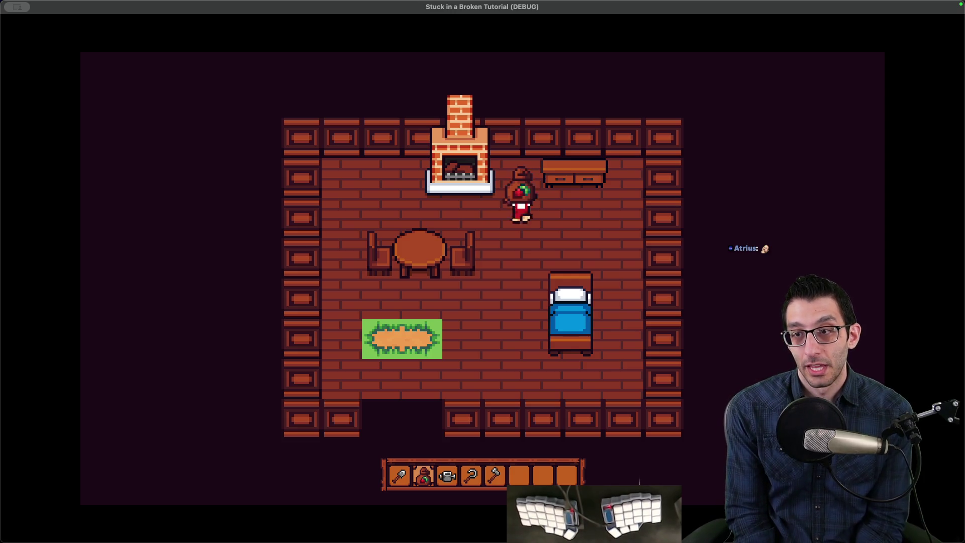
key("Left")
key("Down")
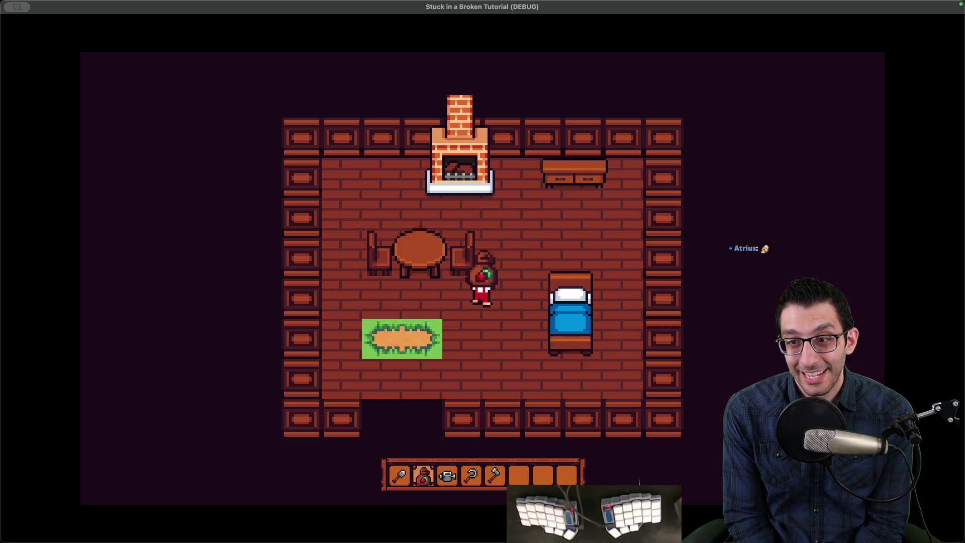
key("Left")
scroll(482, 475, "down", 4)
key("Left")
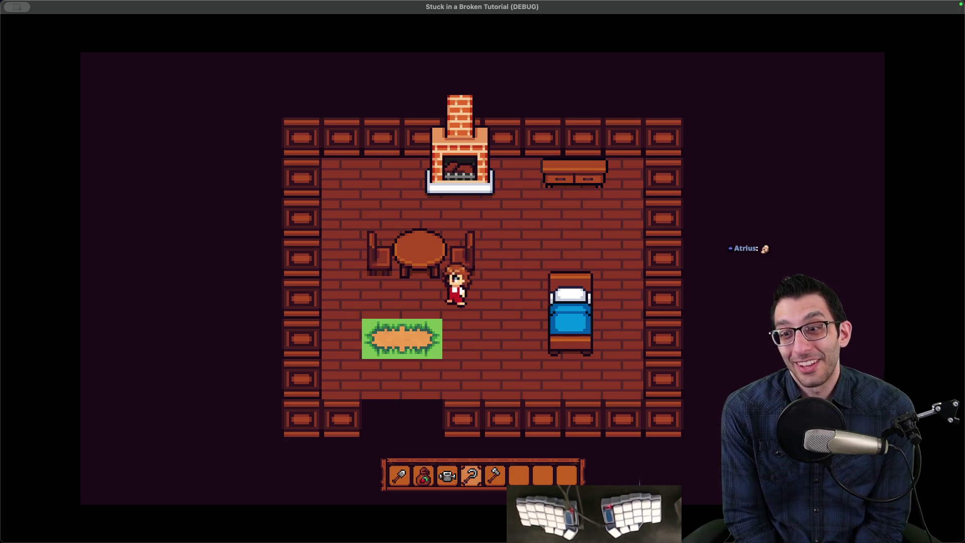
key("Down")
scroll(482, 475, "down", 1)
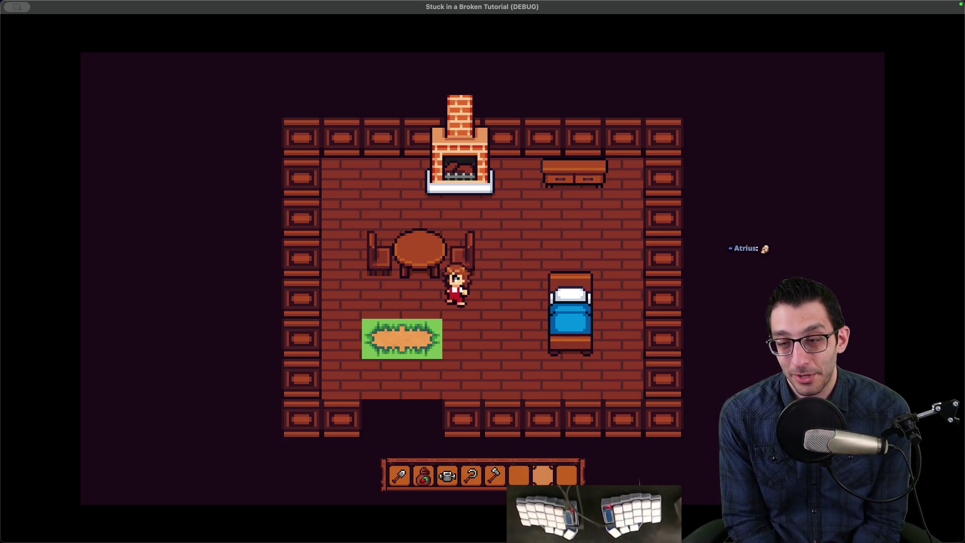
key("Up")
scroll(482, 475, "up", 2)
key("Down")
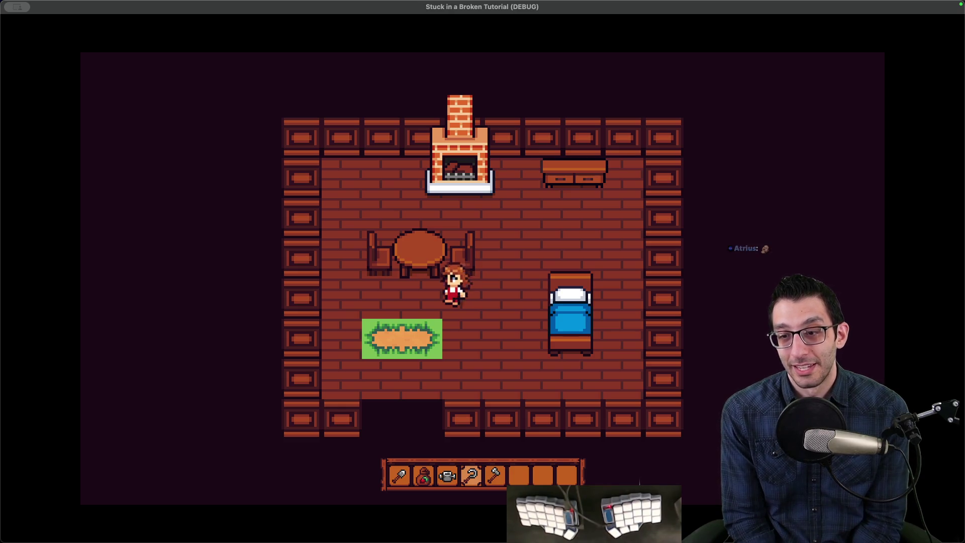
scroll(482, 475, "up", 4)
key("Left")
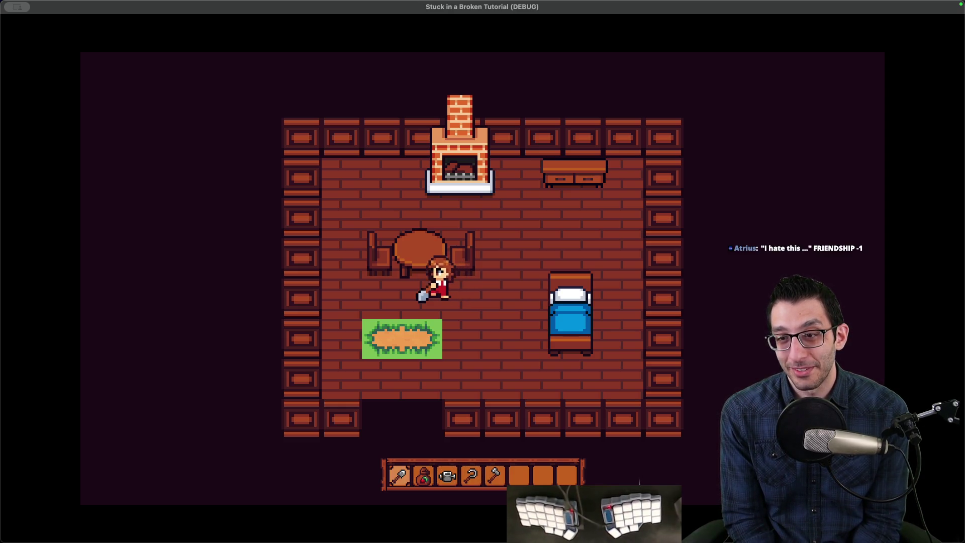
Dig tiles leftward and downward to start a square dirt patch between table and bed
key("space")
key("space")
key("Left")
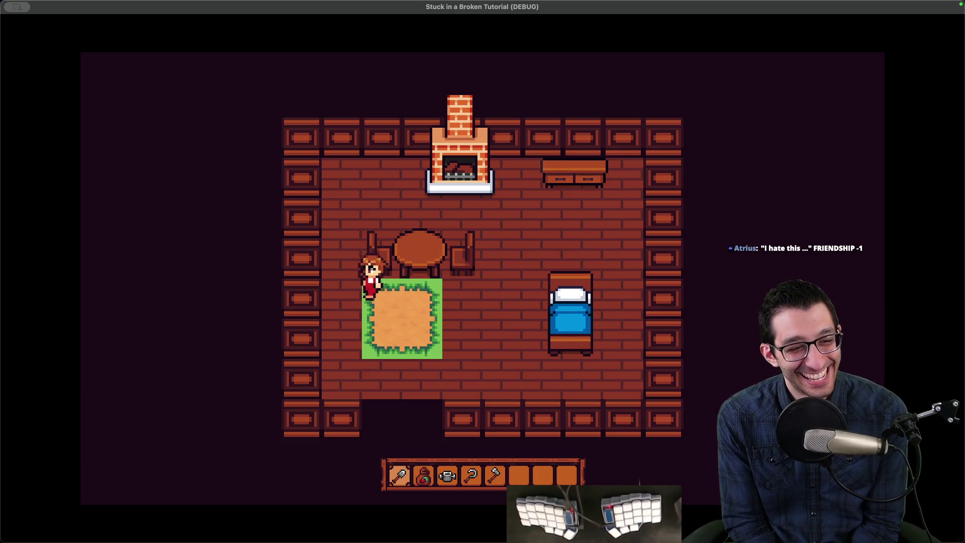
key("space")
key("Down")
key("space")
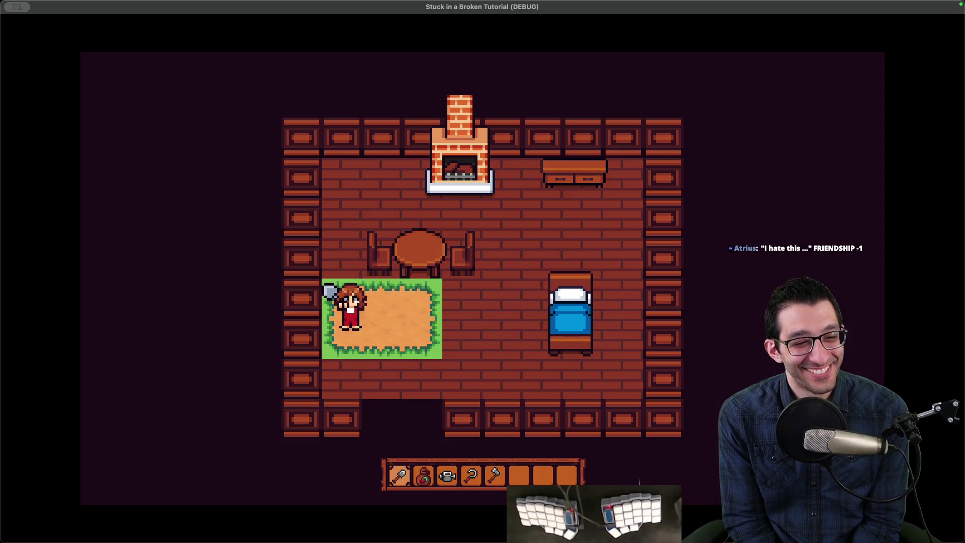
key("Down")
key("space")
key("Right")
key("space")
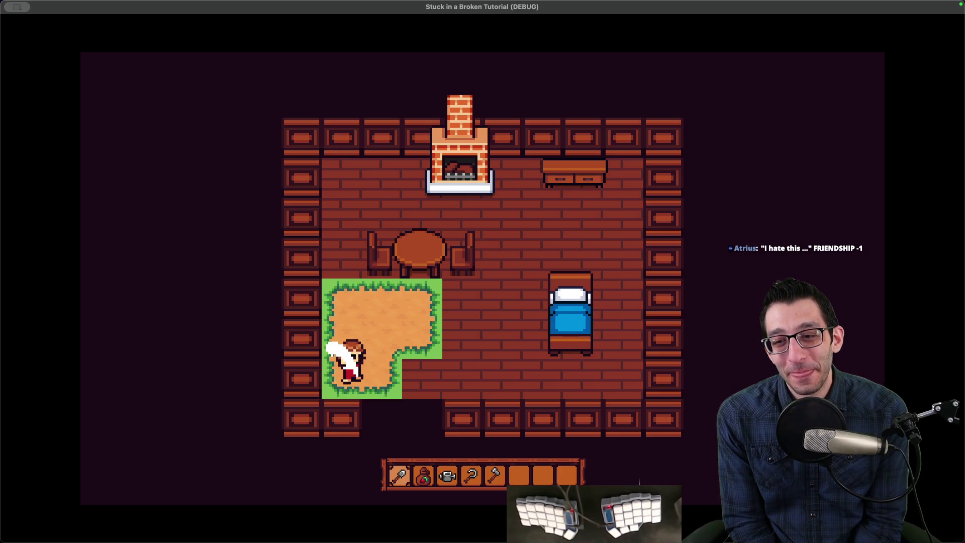
key("Right")
key("space")
key("Right")
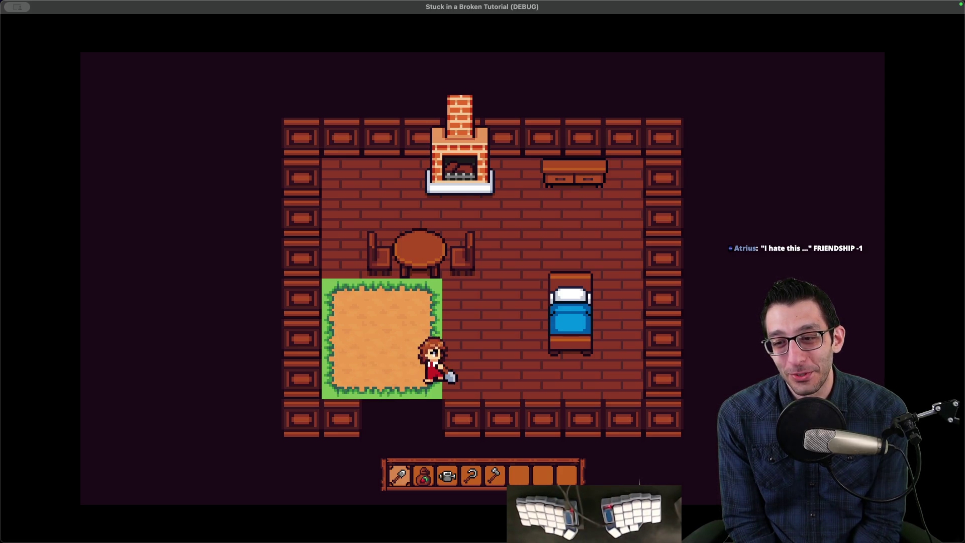
Dig the right-side tiles to complete and extend the square dirt patch
key("space")
key("Up")
key("space")
key("Up")
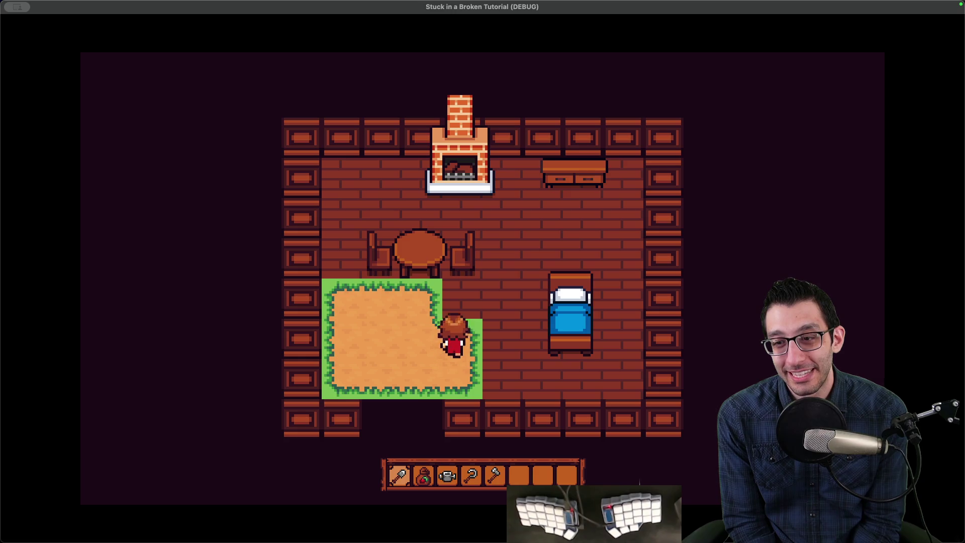
key("space")
key("Right")
key("space")
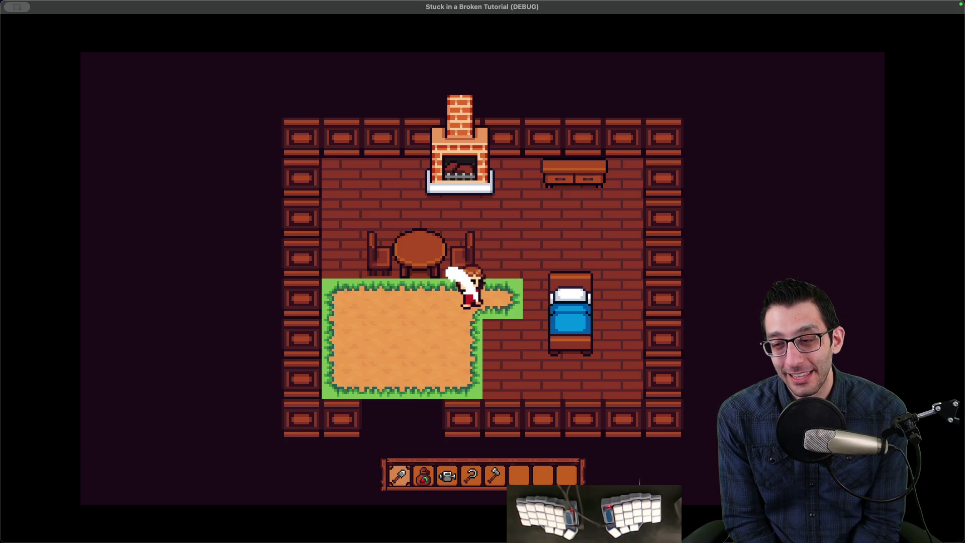
key("Right")
key("Down")
key("space")
key("Down")
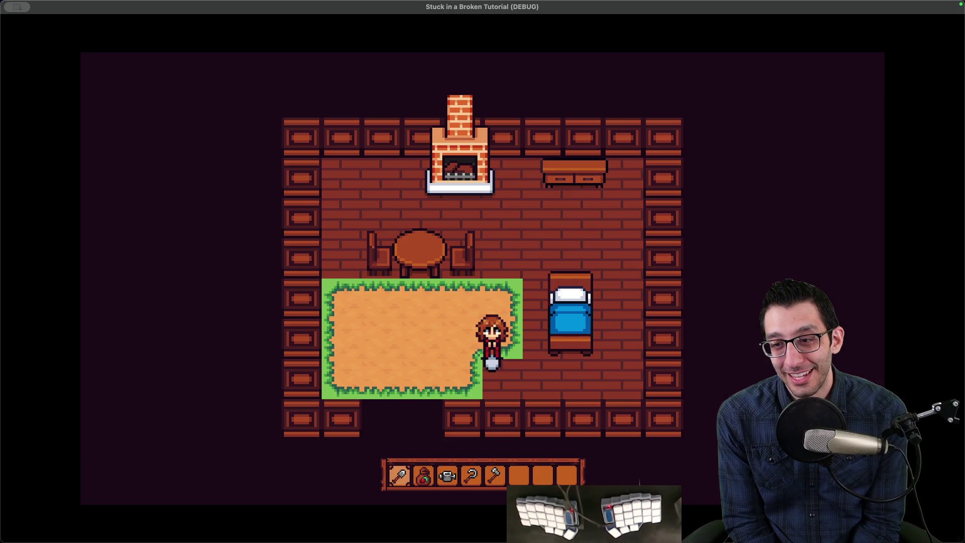
Switch to the seed bag in slot 2, plant seeds along the patch, and quit the game
key("space")
key("2")
key("space")
key("Left")
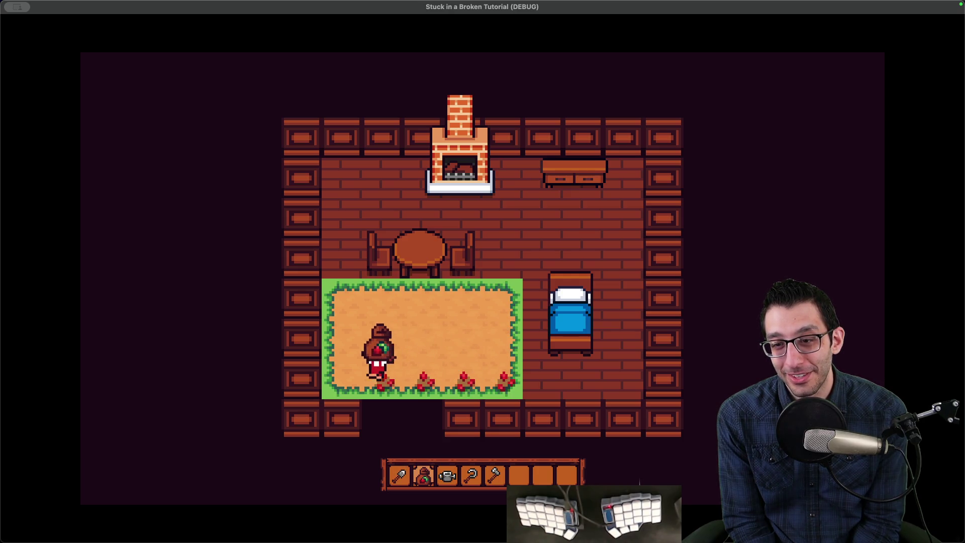
key("Right")
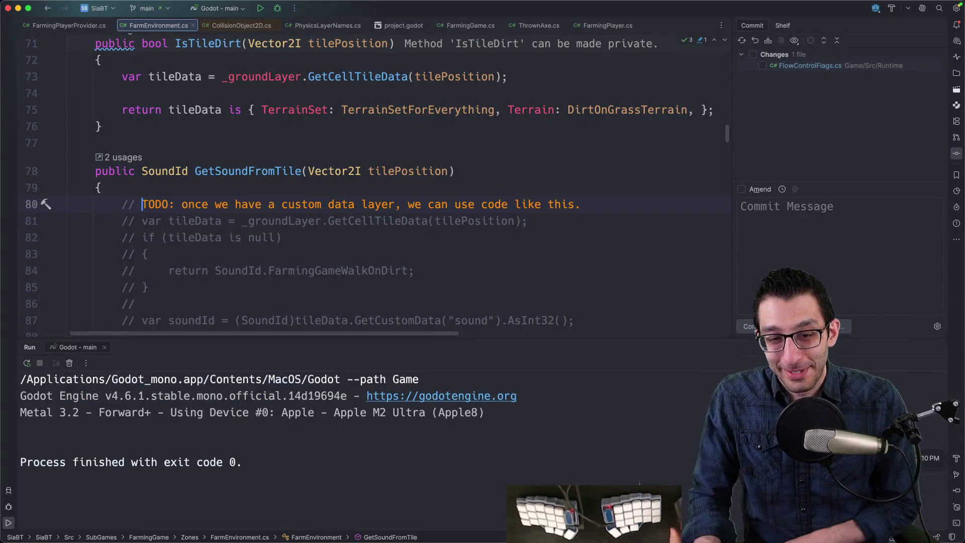
Find the Stardew Valley gift-joke note in the TODO doc by searching 'hate'
key("super+Tab")
key("super+f")
type("haten")
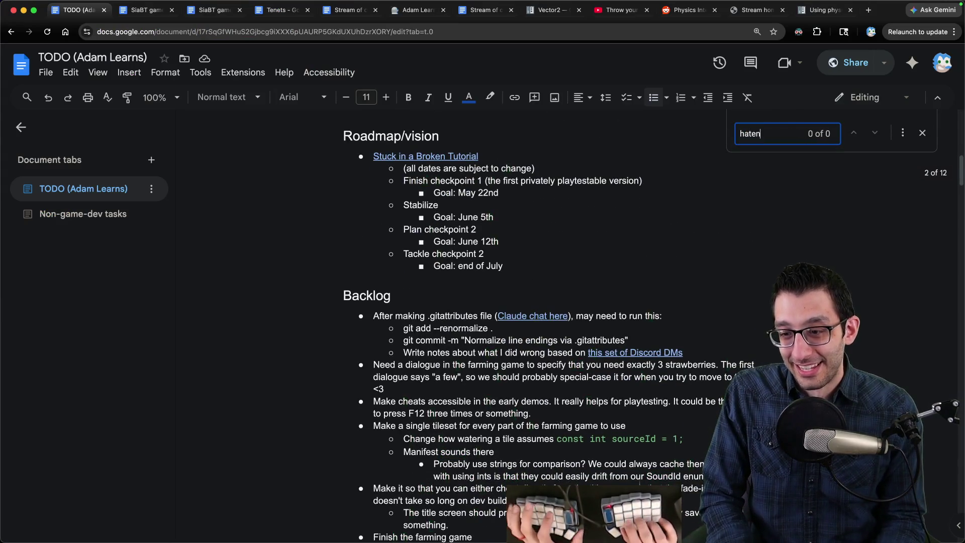
key("BackSpace")
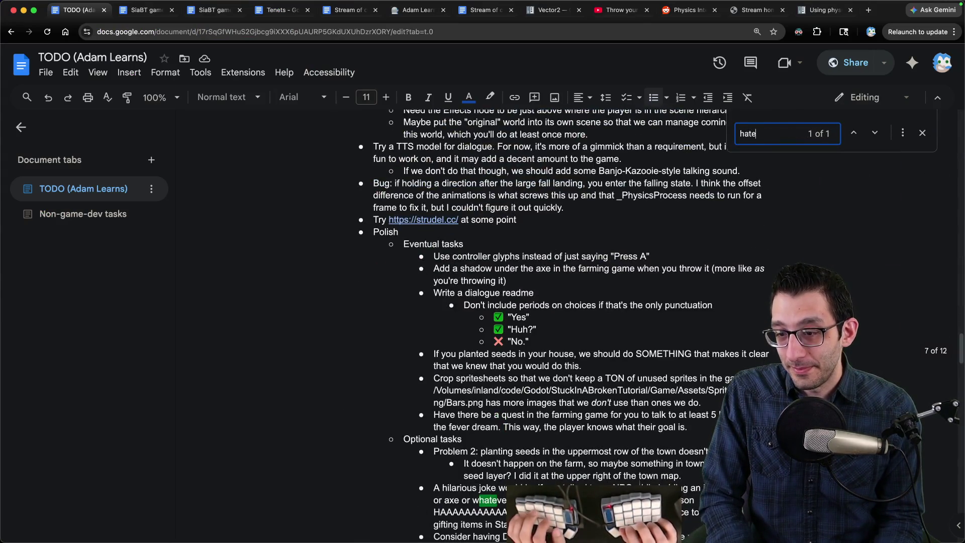
key("Escape")
scroll(553, 316, "down", 4)
left_click(640, 326)
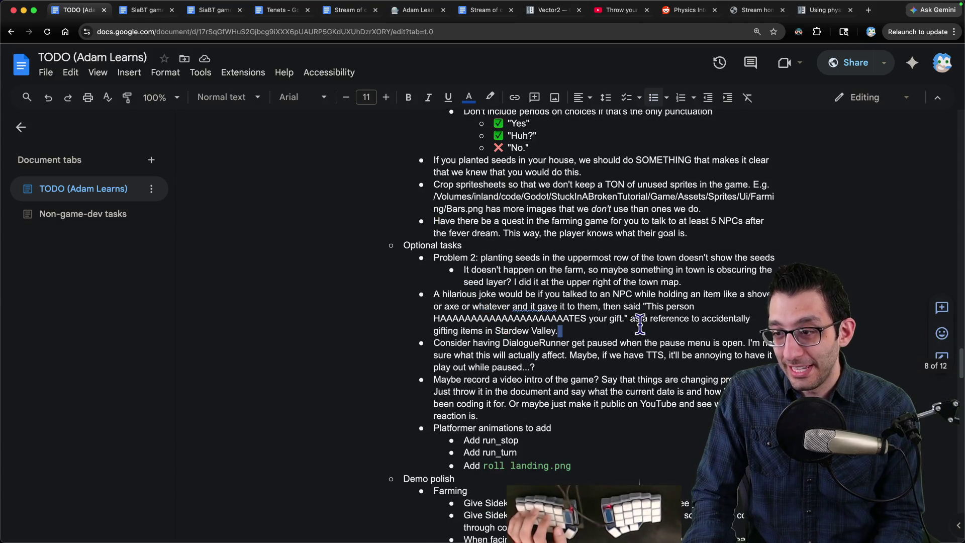
Add an indented sub-bullet saying Tutorial Man could become an enemy and return as a boss
key("Return")
key("Tab")
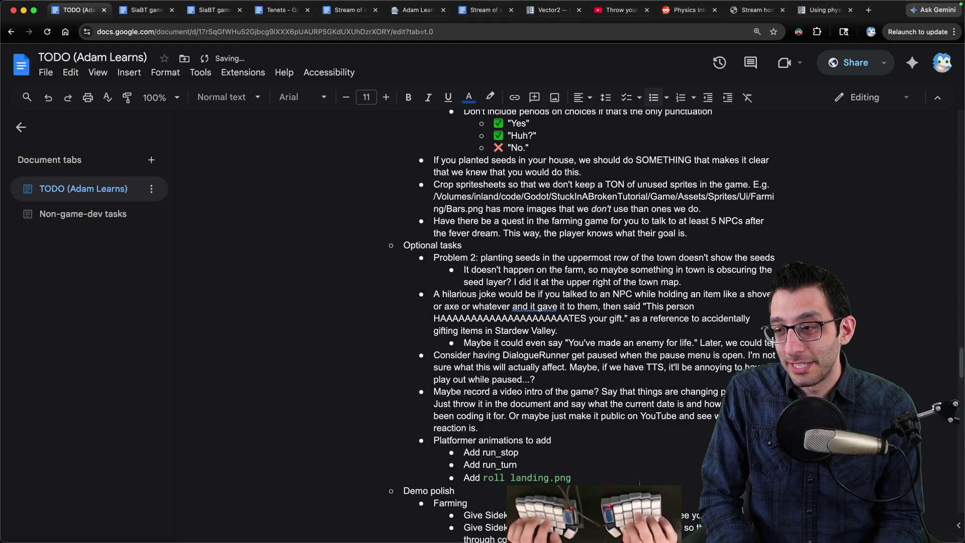
type("otentit")
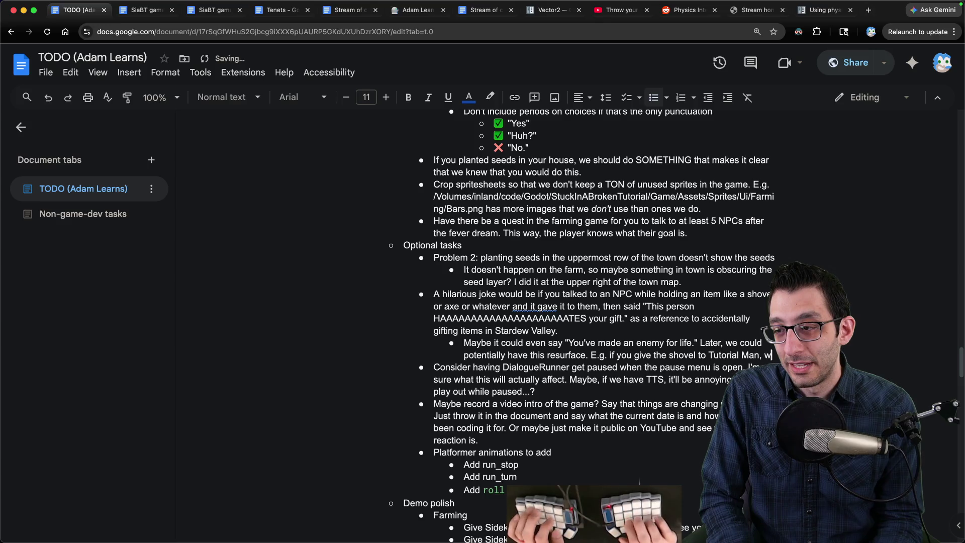
type("ho'")
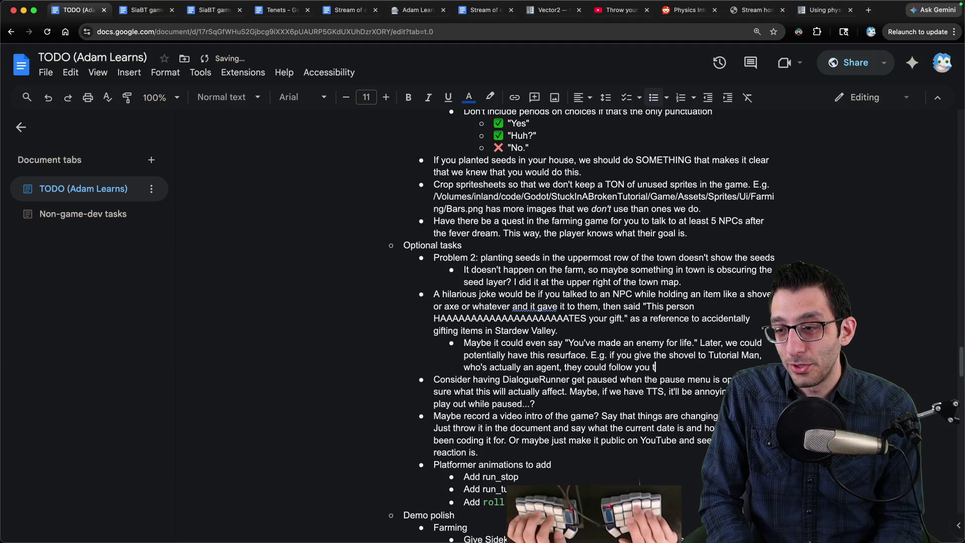
type("come a boss.")
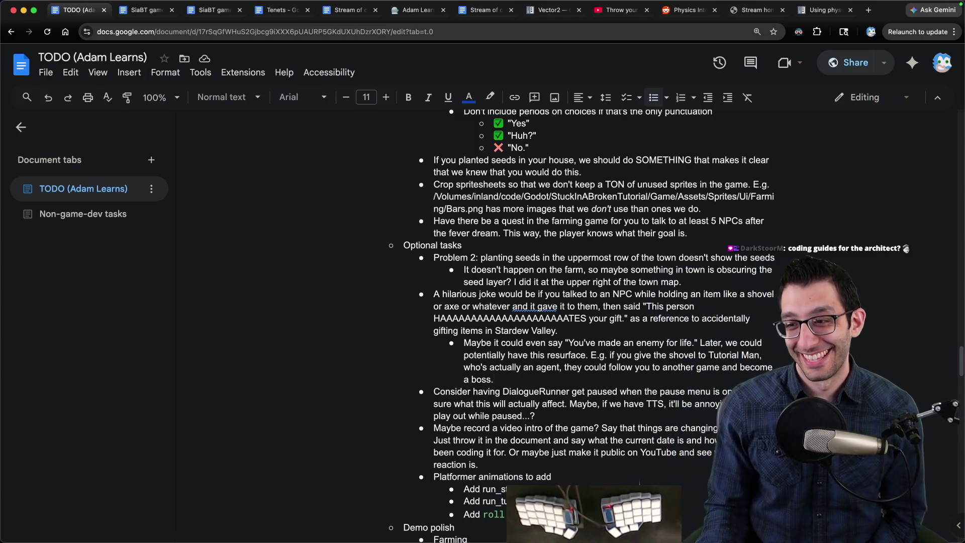
mouse_move(435, 536)
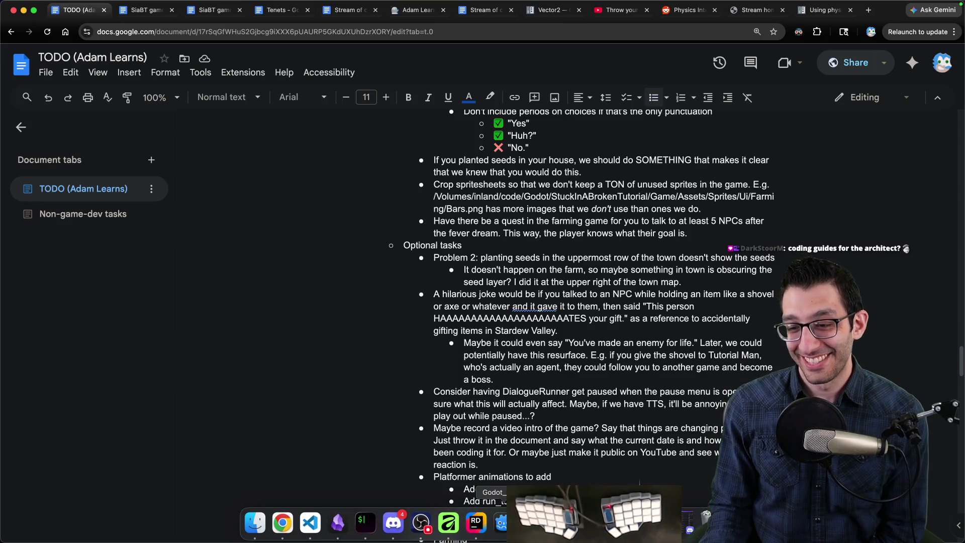
Delete the axe-removal bullet and the 'You can hold seeds…' bullet under Add running
scroll(511, 245, "up", 20)
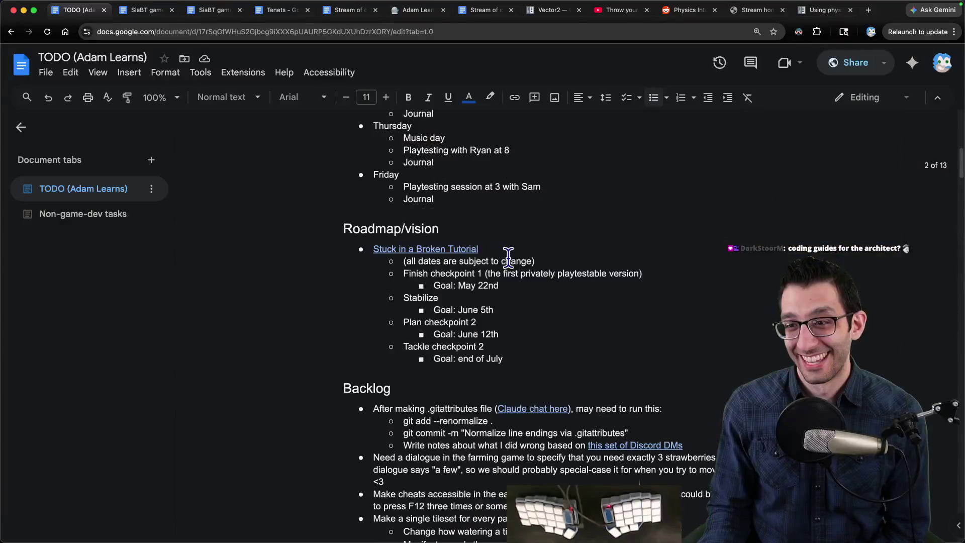
triple_click(505, 234)
key("BackSpace")
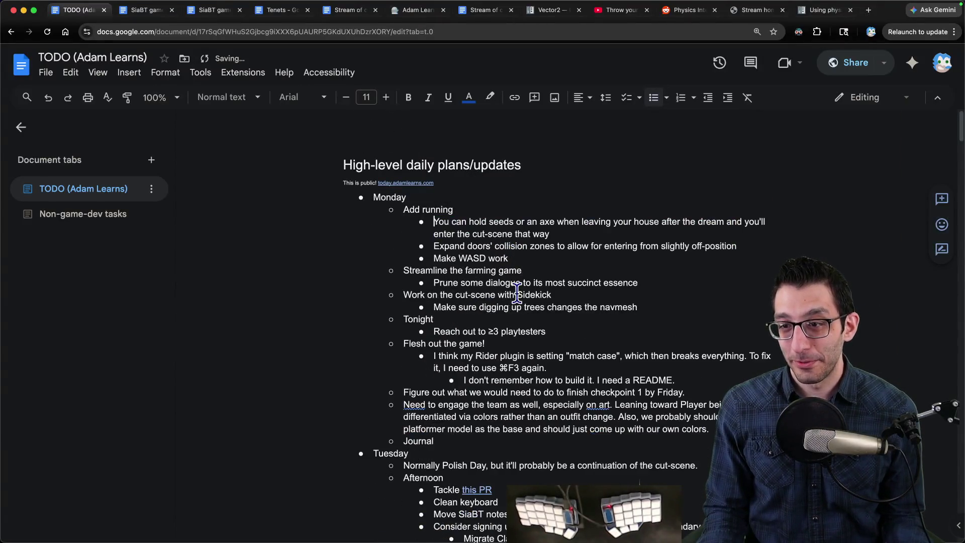
left_click_drag(435, 223, 649, 221)
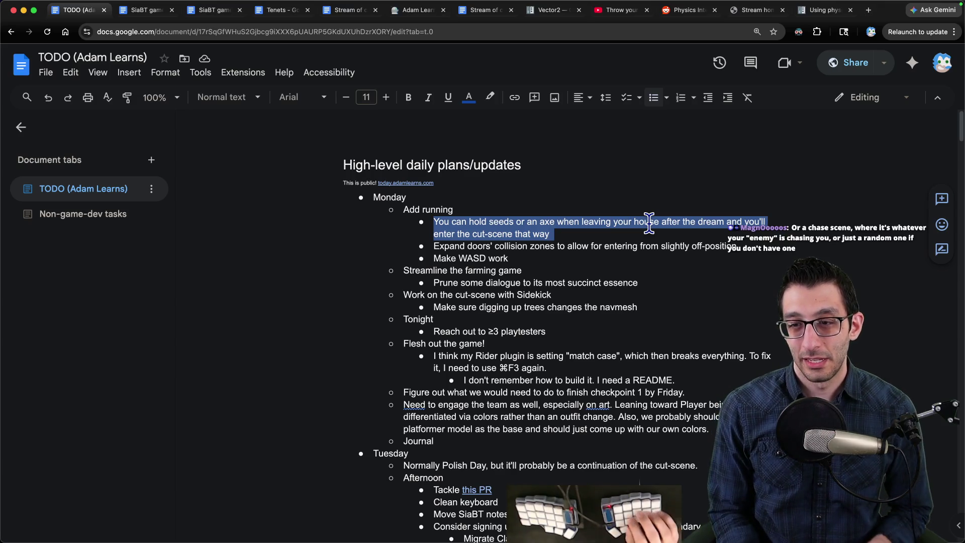
key("BackSpace")
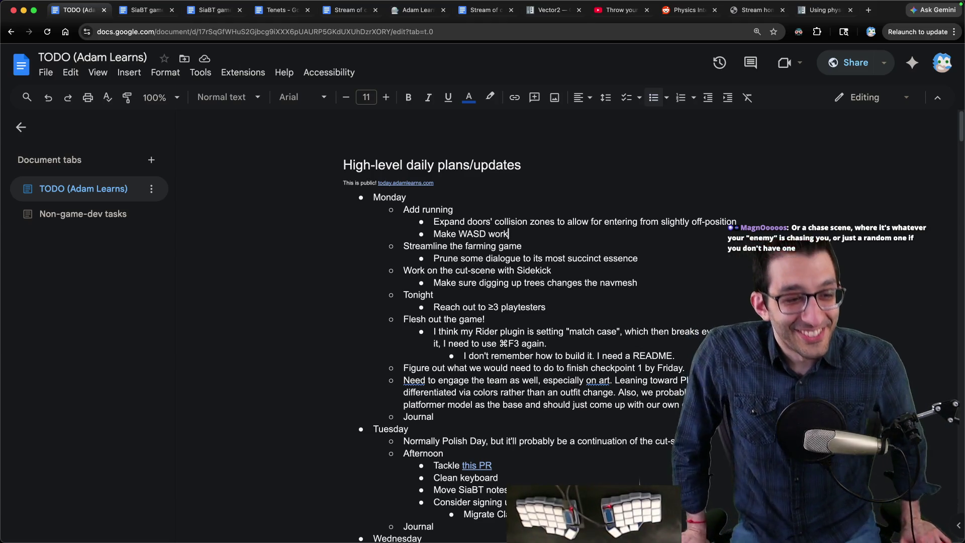
scroll(625, 203, "down", 20)
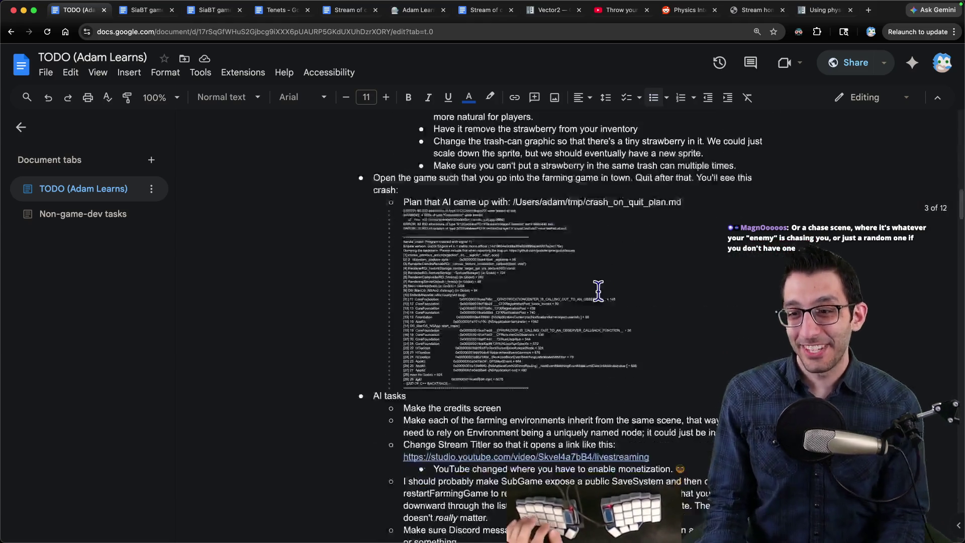
scroll(595, 304, "down", 10)
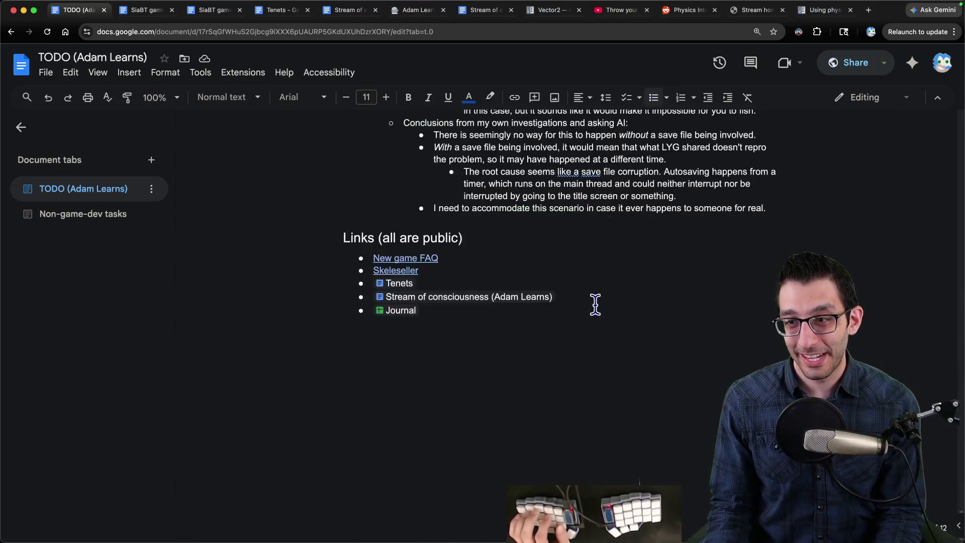
scroll(595, 304, "up", 12)
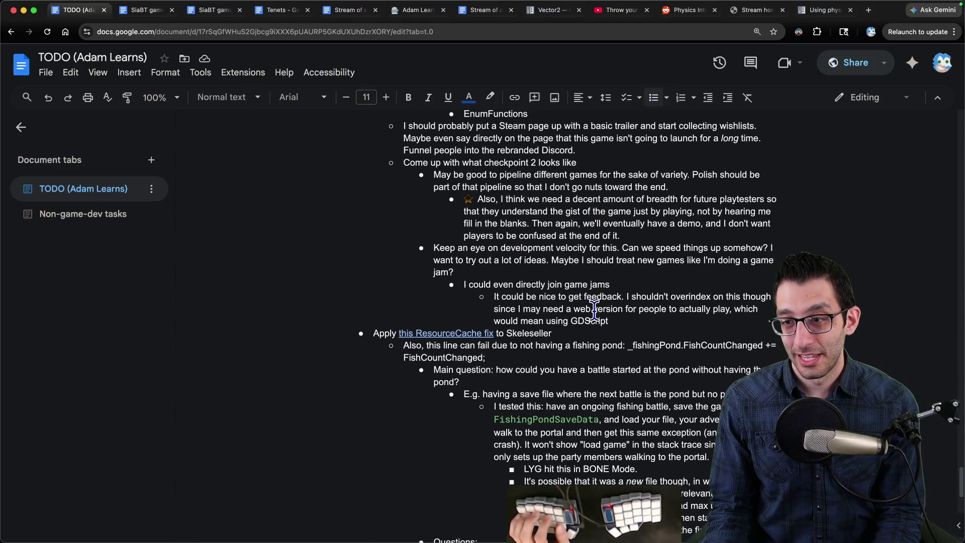
scroll(593, 315, "up", 20)
type("Make WASD work")
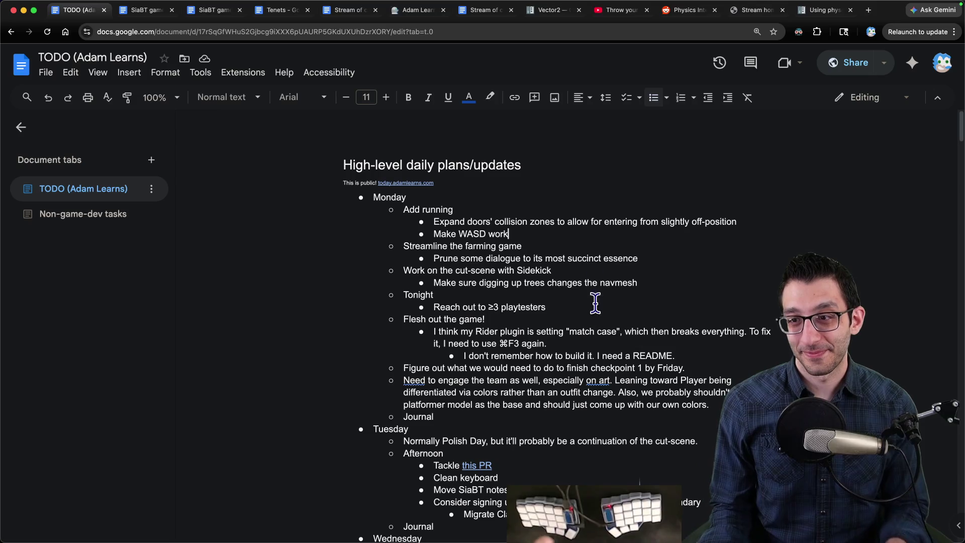
In Godot, quick-open the FarmEnvironmentBeforeDream.tscn scene
left_click(501, 522)
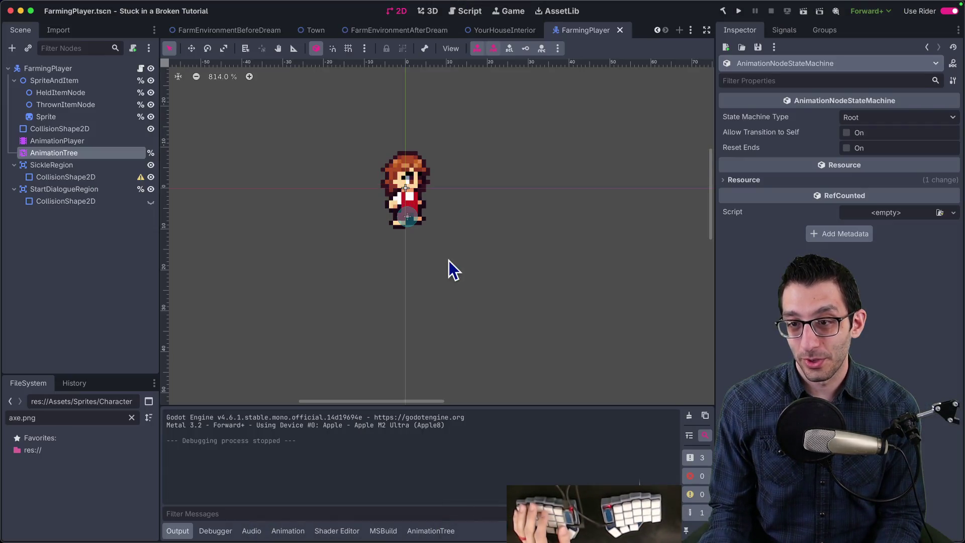
key("super+shift+o")
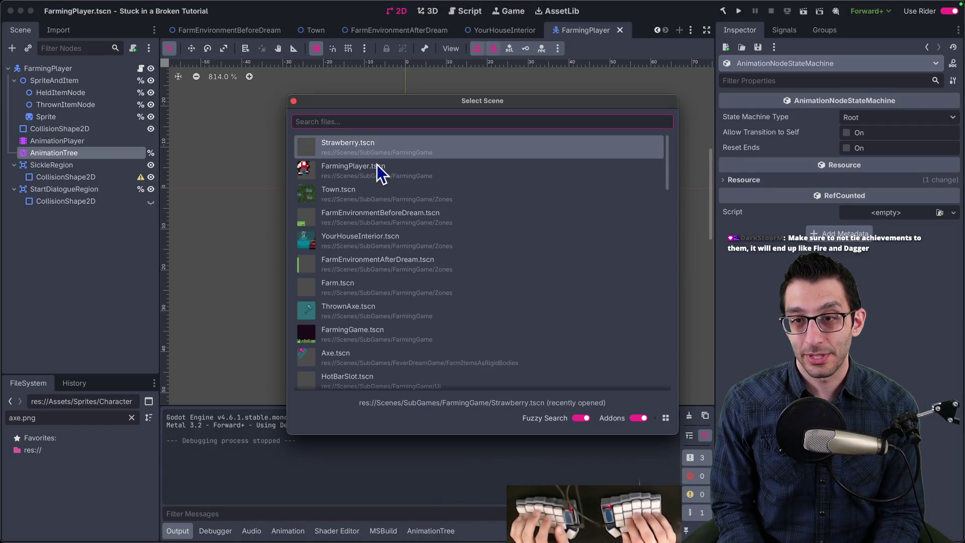
type("farmenvbefore")
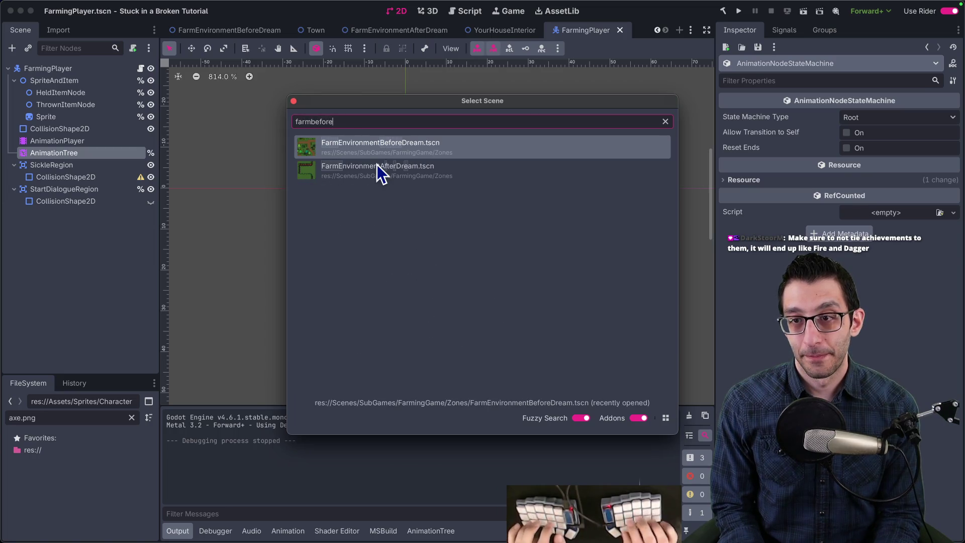
key("Return")
scroll(541, 231, "up", 2)
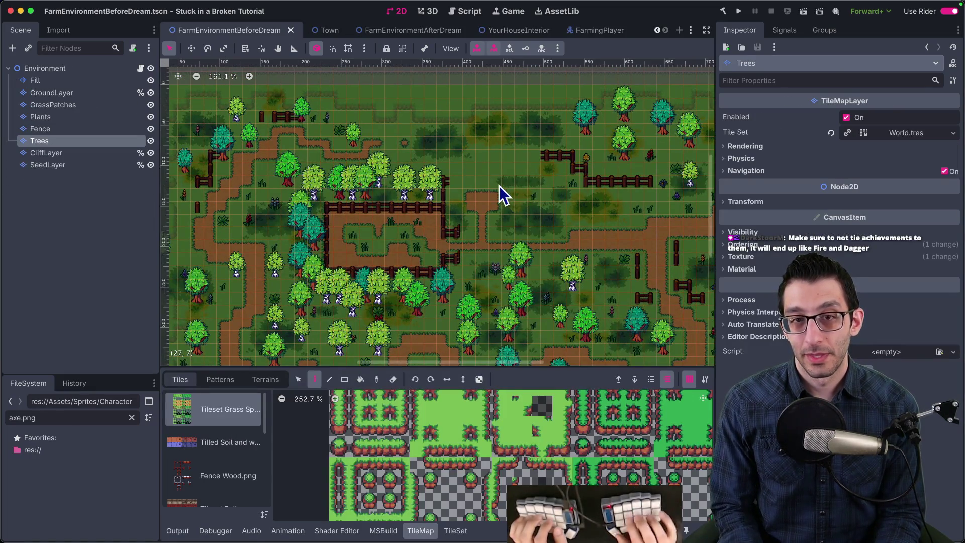
Quick-open the Farm.tscn scene for editing
key("super+shift+o")
type("house")
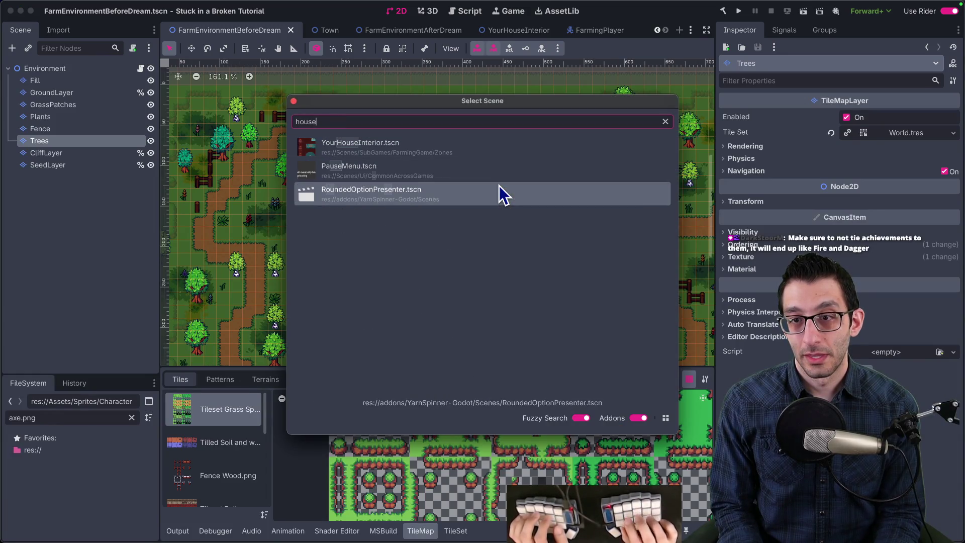
key("BackSpace")
key("BackSpace")
key("BackSpace")
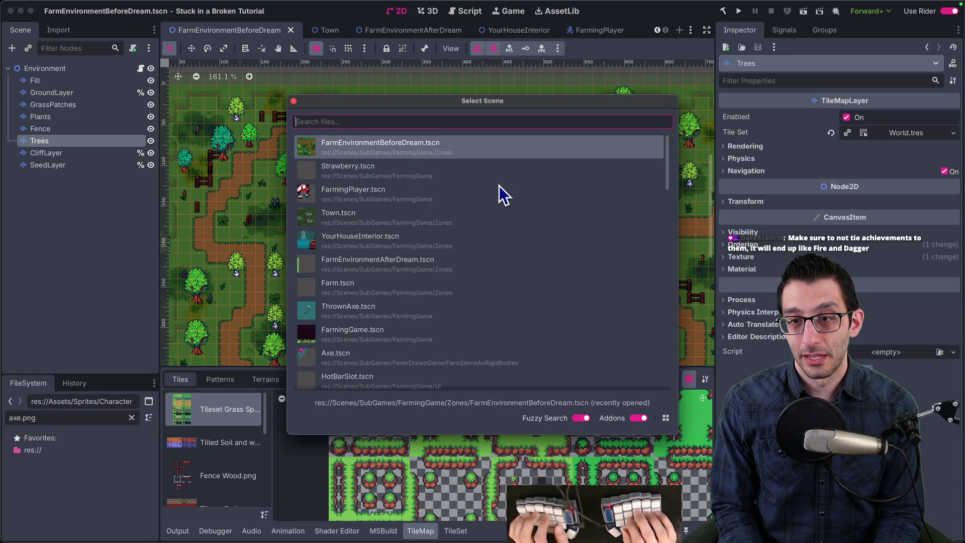
type("farm")
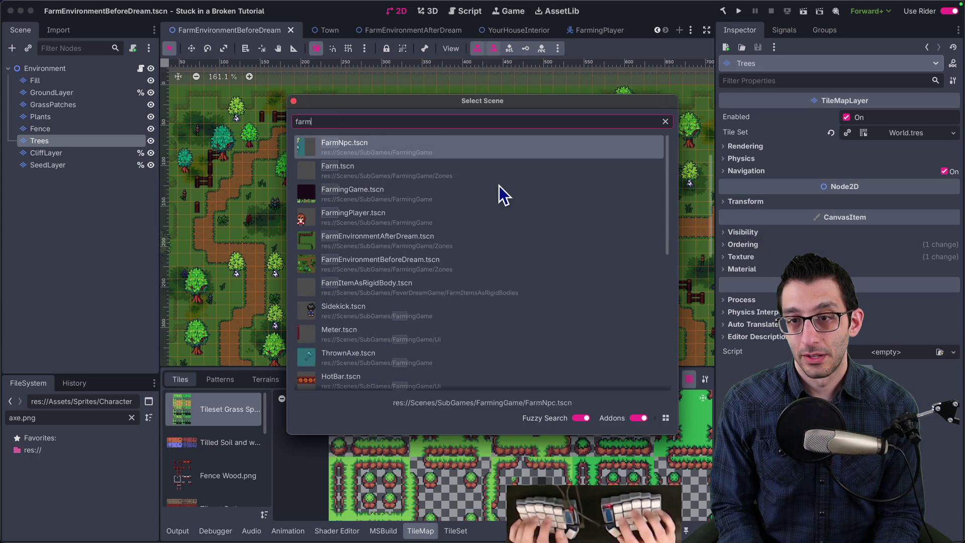
type("gam")
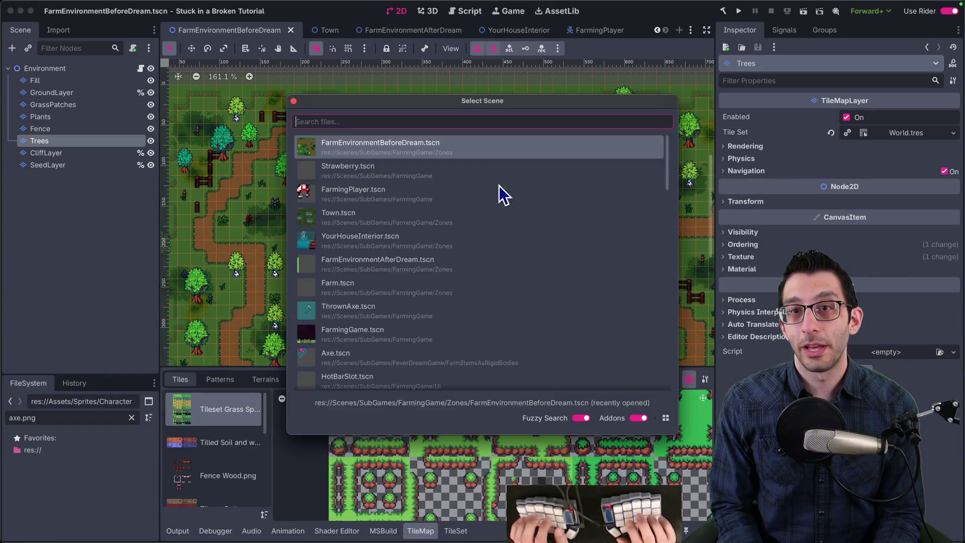
key("BackSpace")
key("BackSpace")
key("BackSpace")
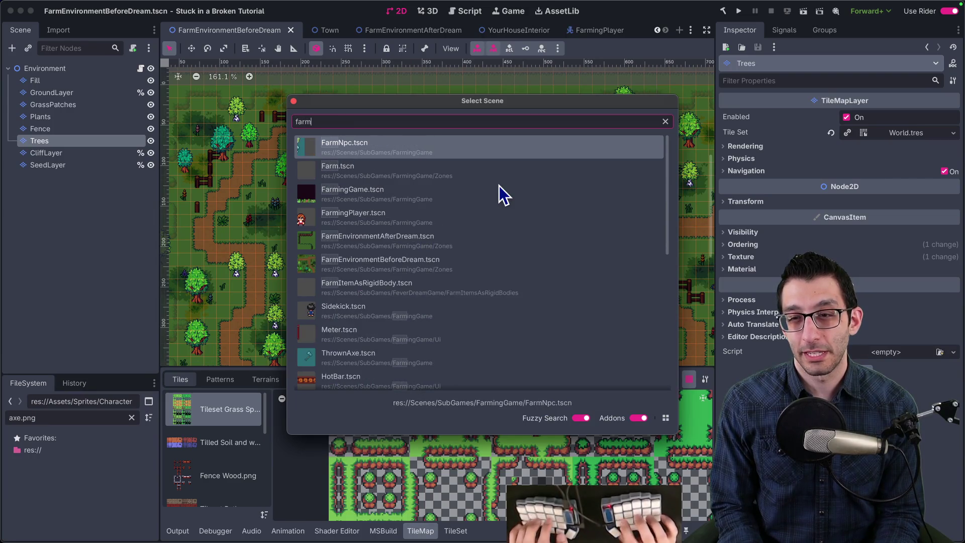
key("Down")
key("Return")
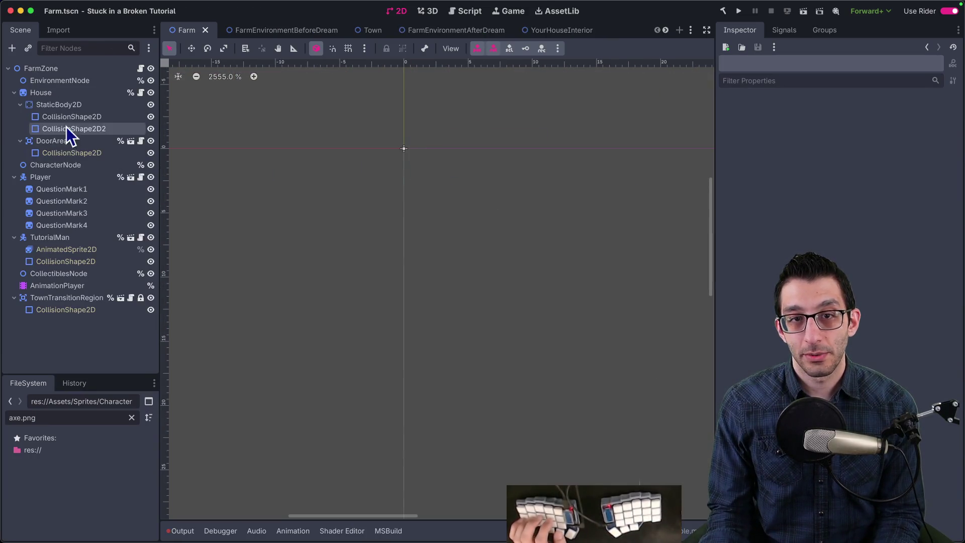
Select the DoorArea's CollisionShape2D under the House node and widen it to the right
left_click(50, 92)
scroll(347, 201, "down", 15)
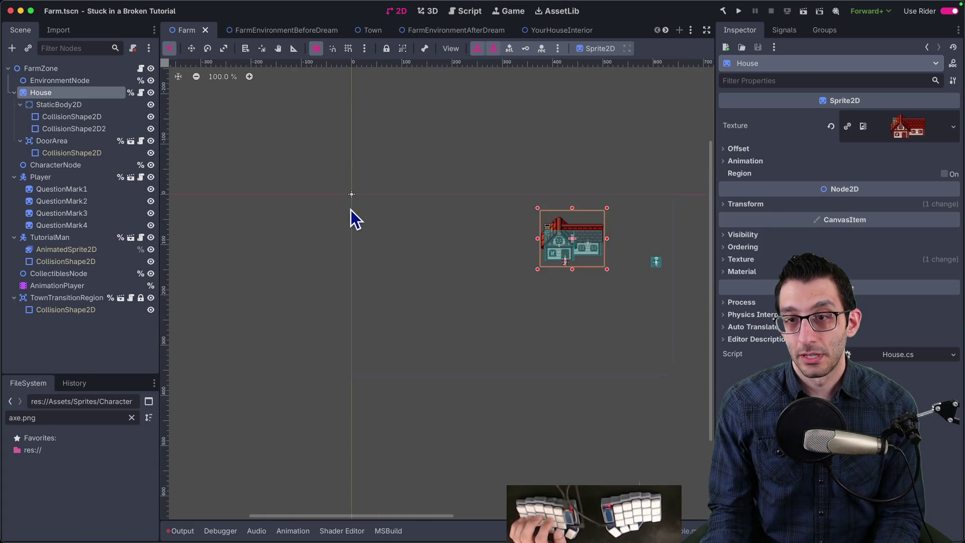
scroll(382, 226, "down", 3)
scroll(437, 233, "up", 17)
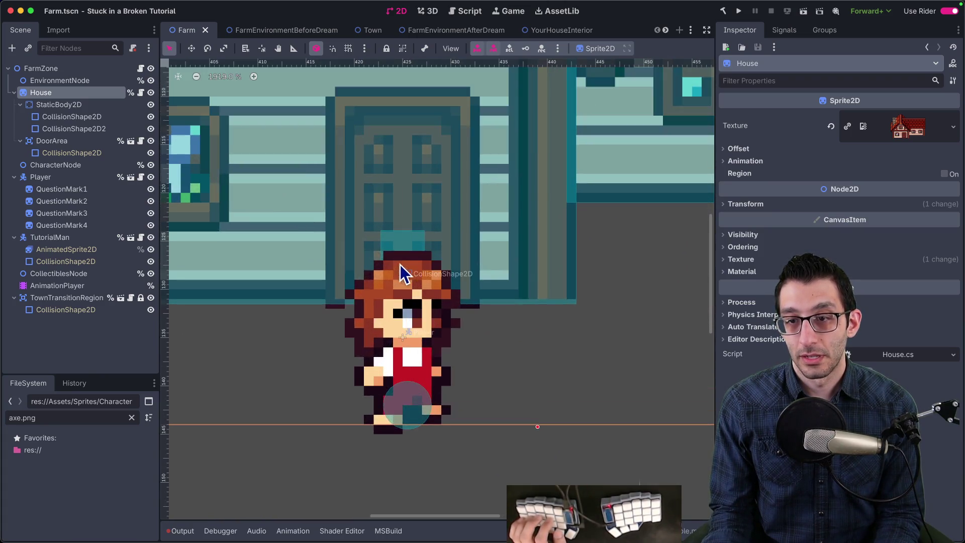
left_click(77, 153)
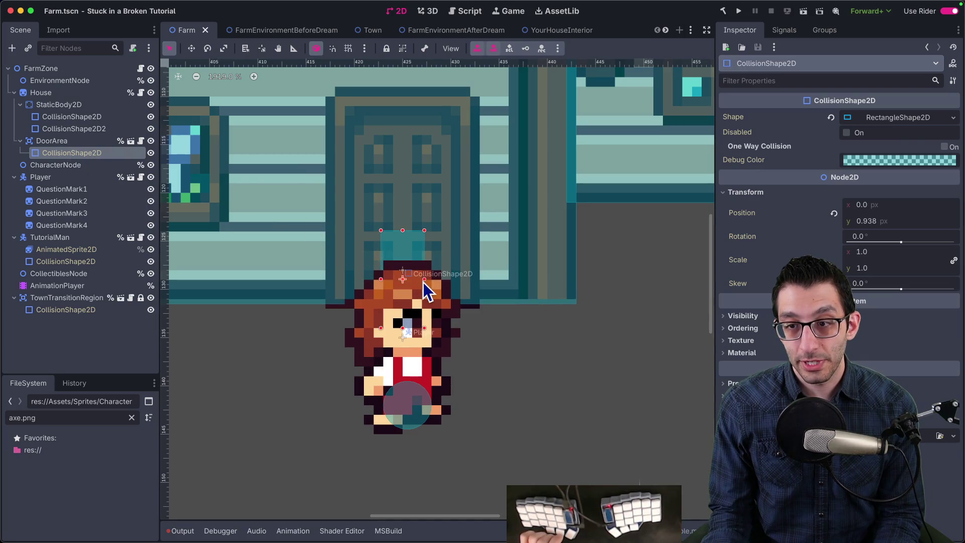
left_click_drag(424, 281, 468, 285)
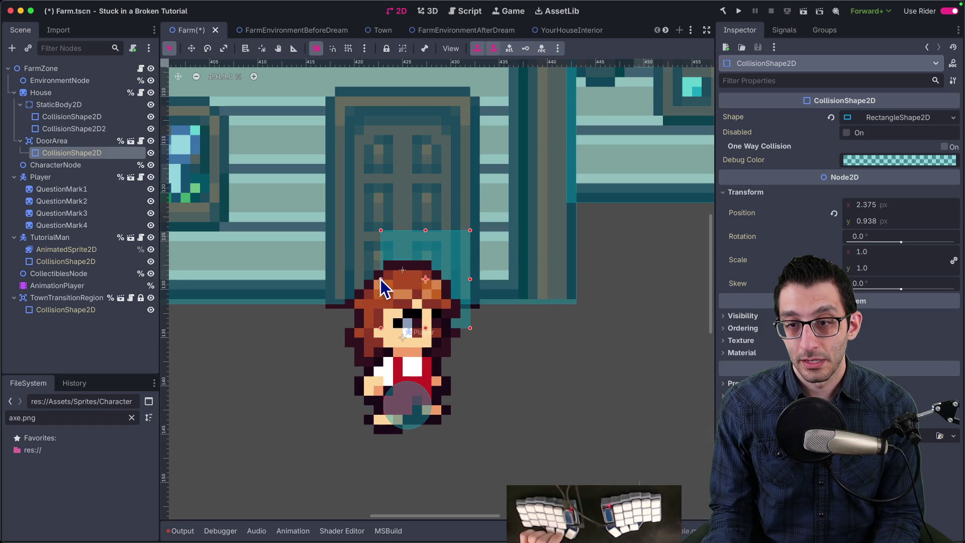
Extend the door collision's left edge, even it out, save the Farm scene and run the game
left_click(382, 287)
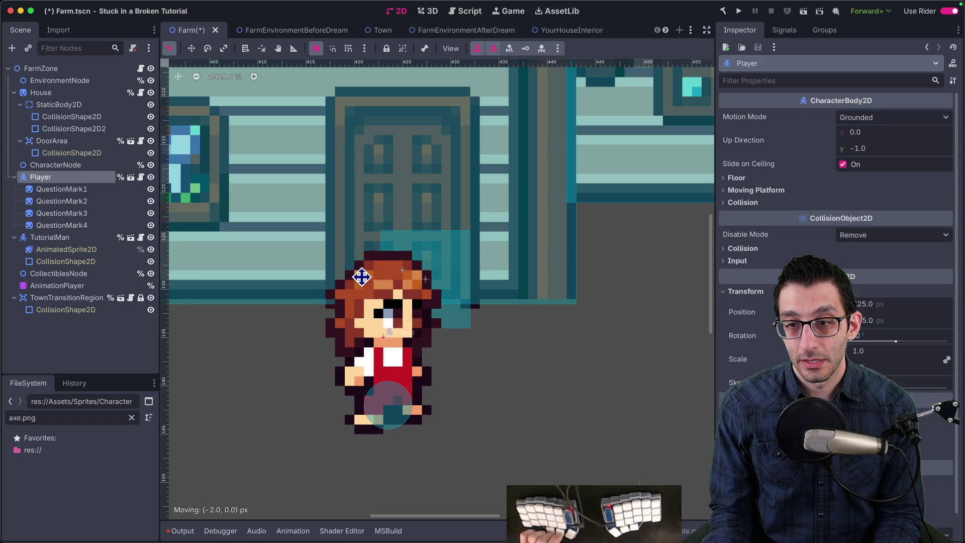
left_click(397, 249)
left_click_drag(381, 279, 345, 280)
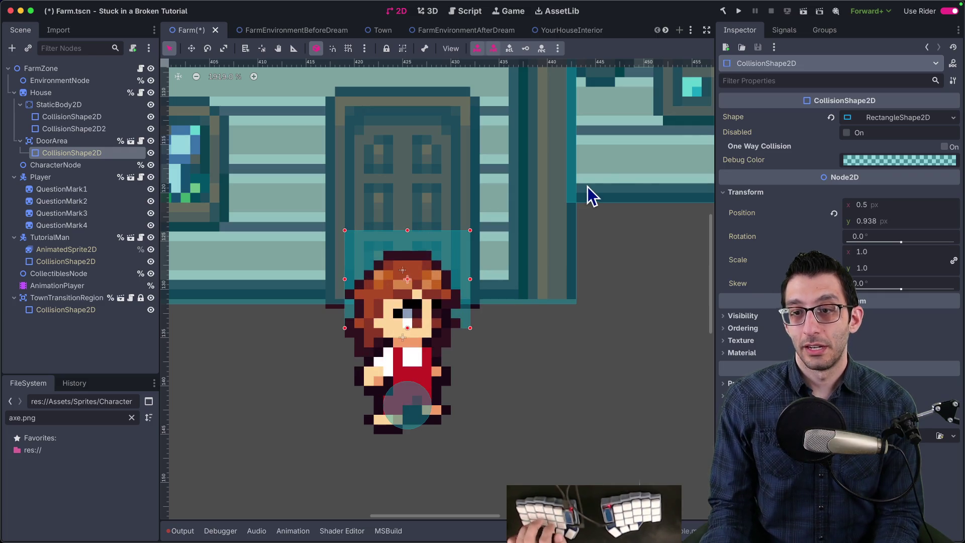
key("super+s")
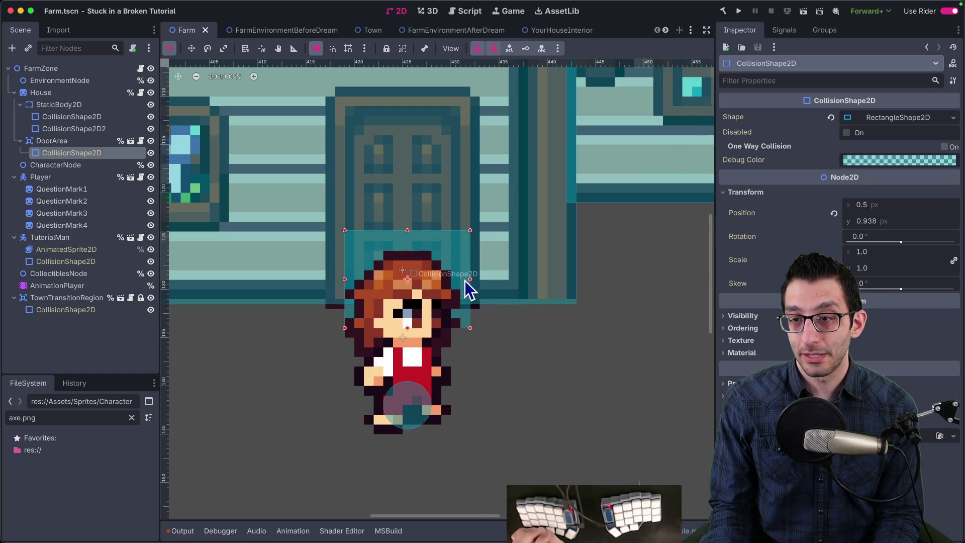
left_click_drag(470, 280, 460, 279)
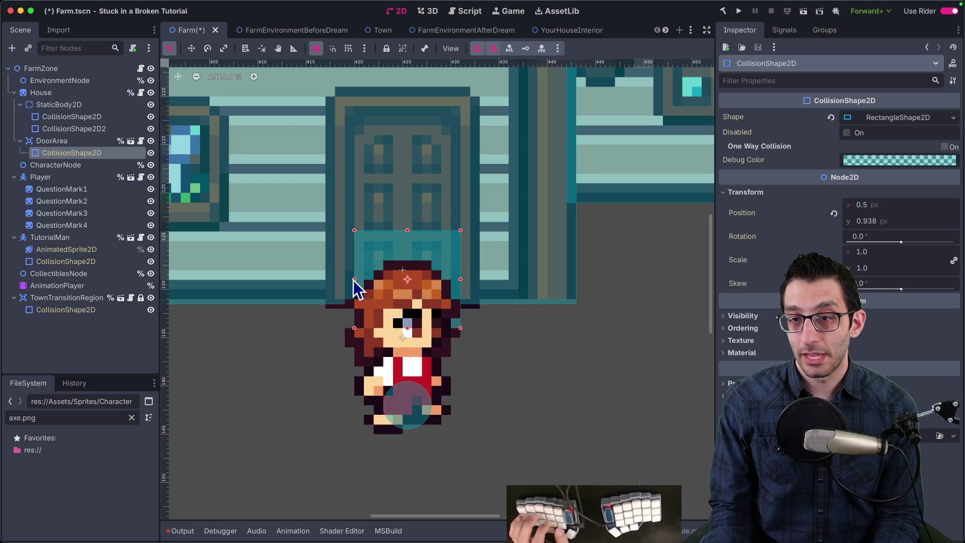
left_click(738, 12)
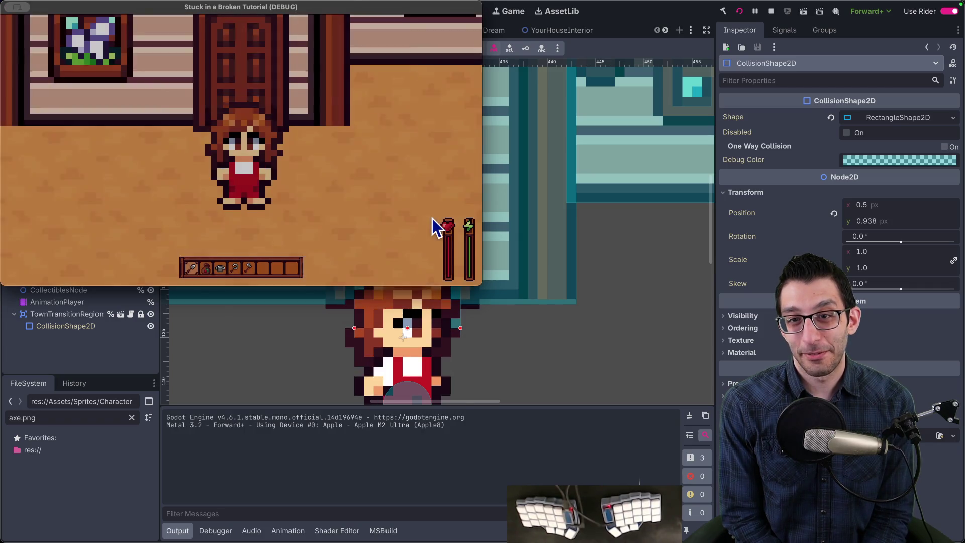
Use the in-game cheats menu to skip the current dialogue
key("grave")
key("grave")
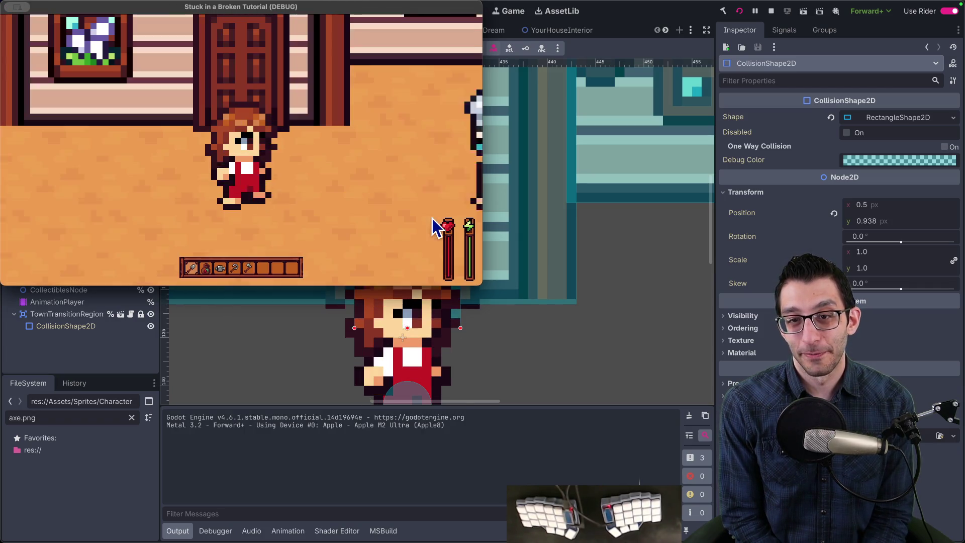
key("grave")
key("Down")
key("Down")
key("Return")
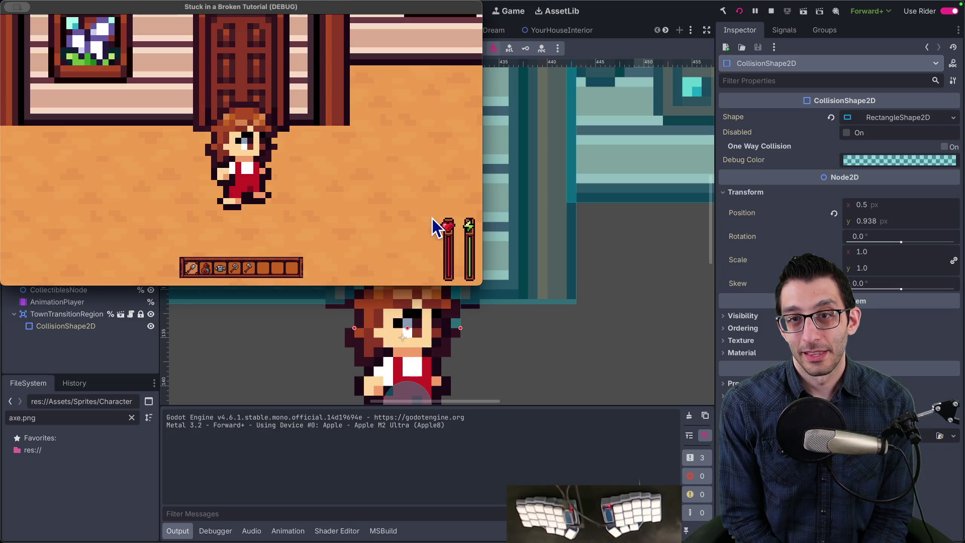
key("grave")
key("Down")
key("Down")
key("Down")
key("Return")
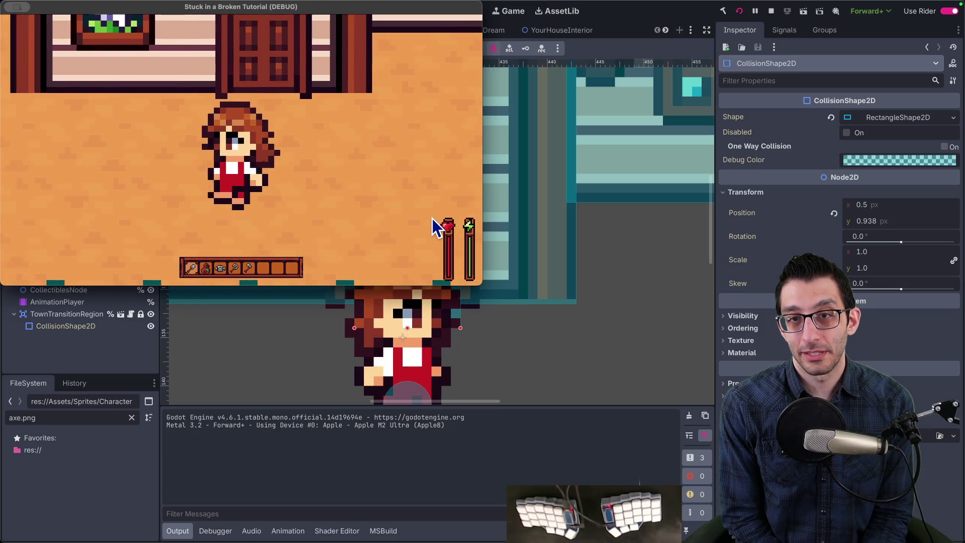
Walk the character up through the house door and back inside several times
key("Up")
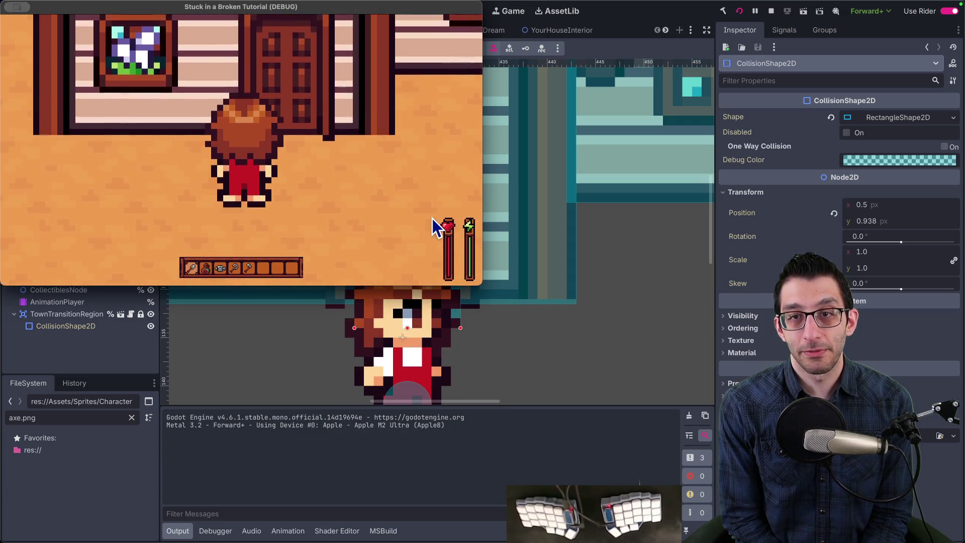
key("Up")
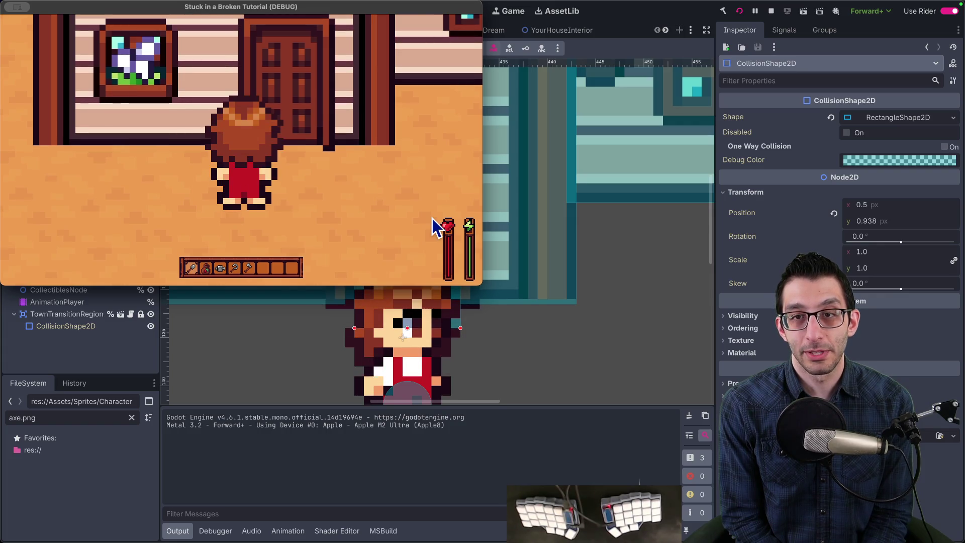
key("Up")
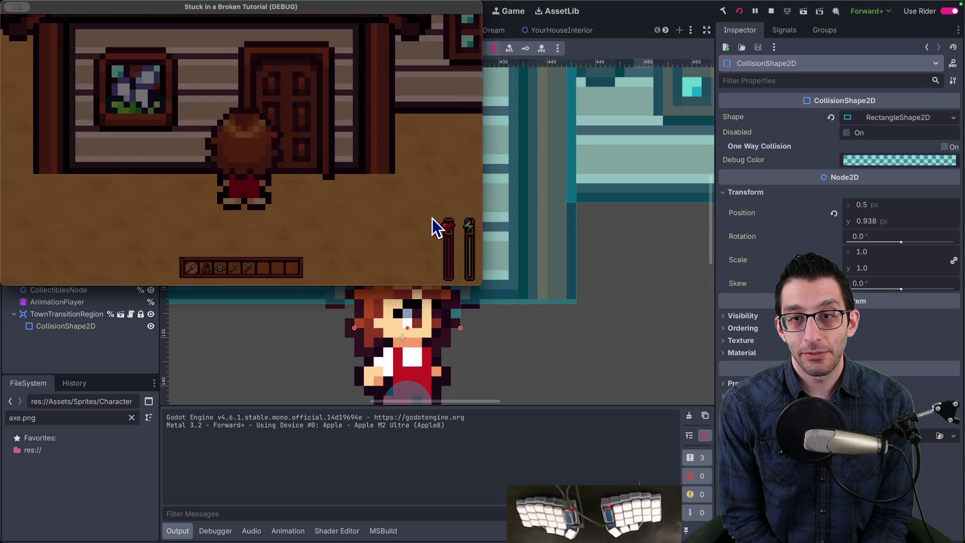
key("Down")
key("Up")
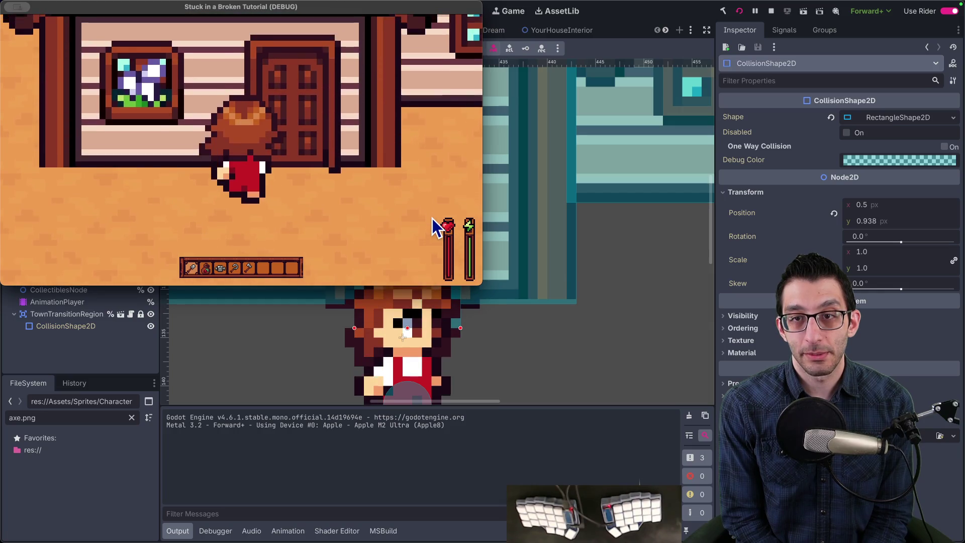
key("Up")
key("Down")
key("Right")
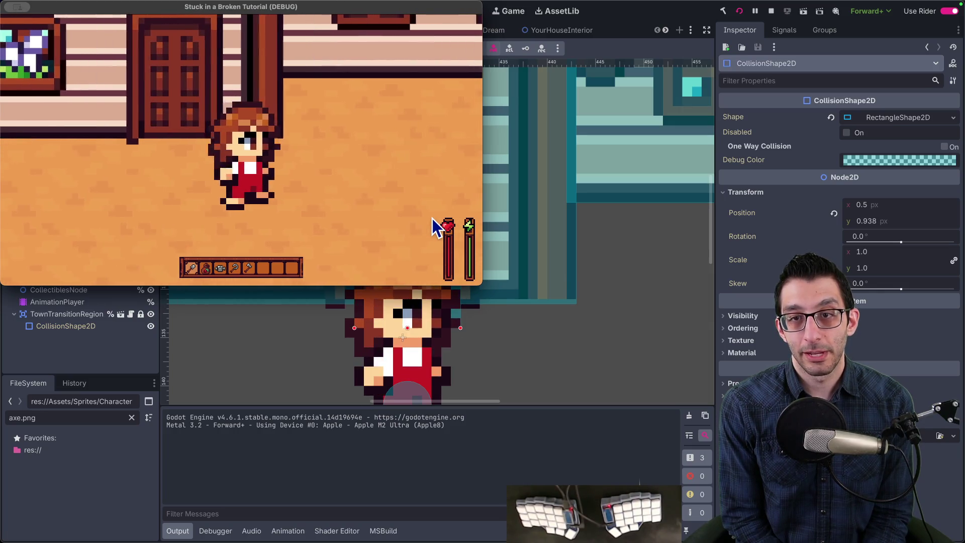
key("Up")
key("Down")
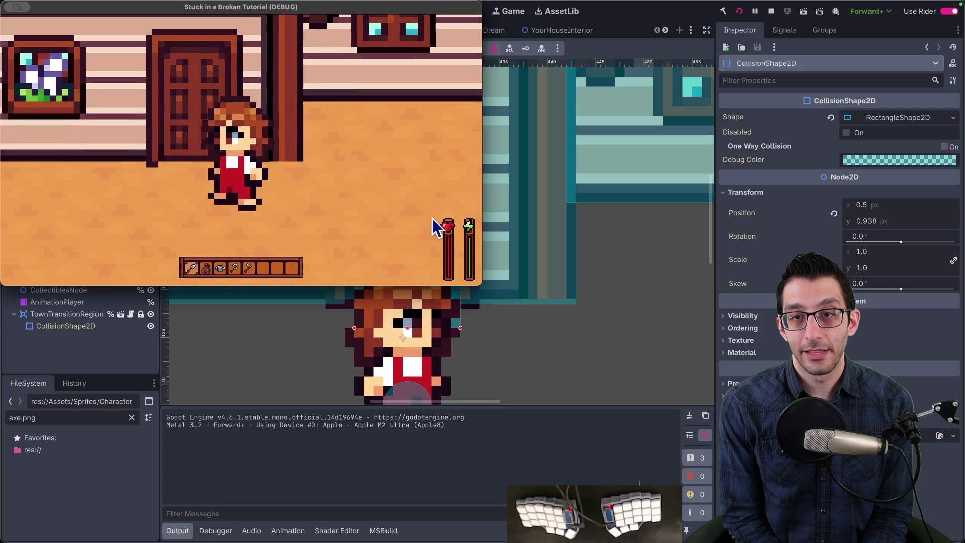
key("Up")
key("Up")
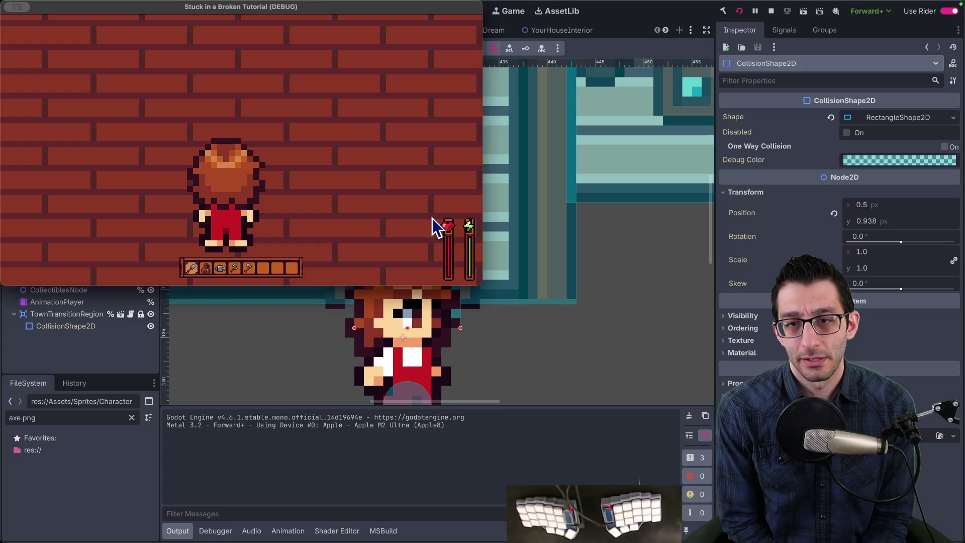
key("Down")
Quit the running game from its pause menu
key("Escape")
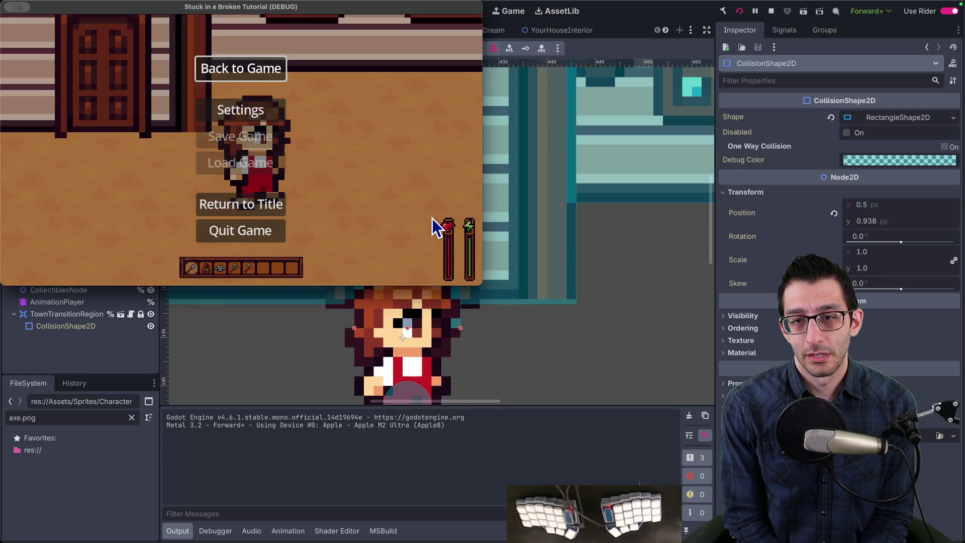
key("super+period")
mouse_move(464, 533)
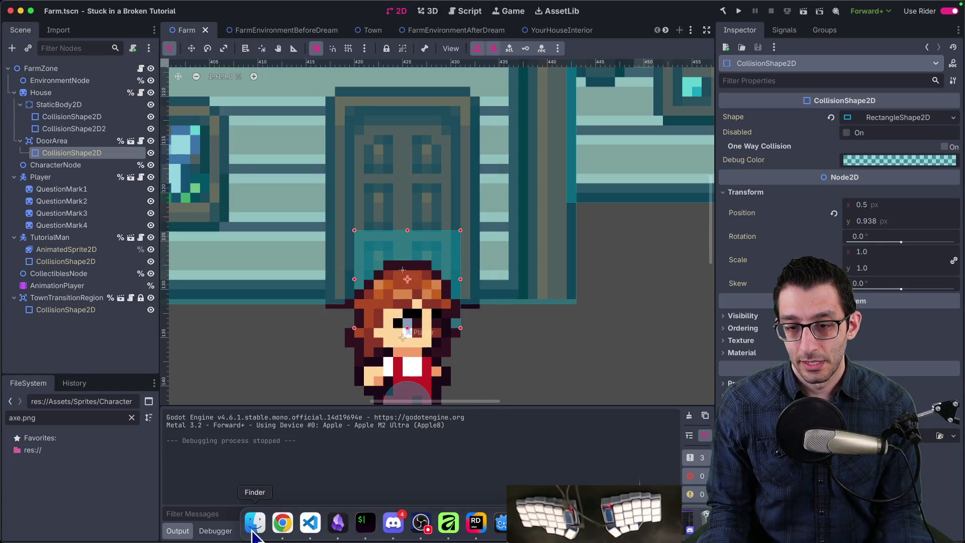
In Rider, tick Farm.tscn, write a commit message about expanding the house door, and shrink its font
left_click(468, 527)
left_click(763, 65)
left_click(788, 207)
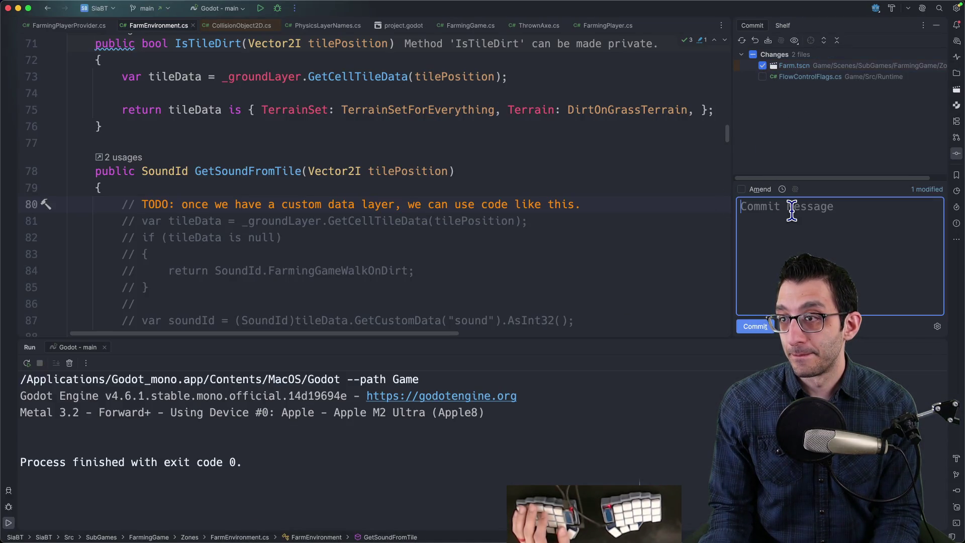
type("Expand your hou")
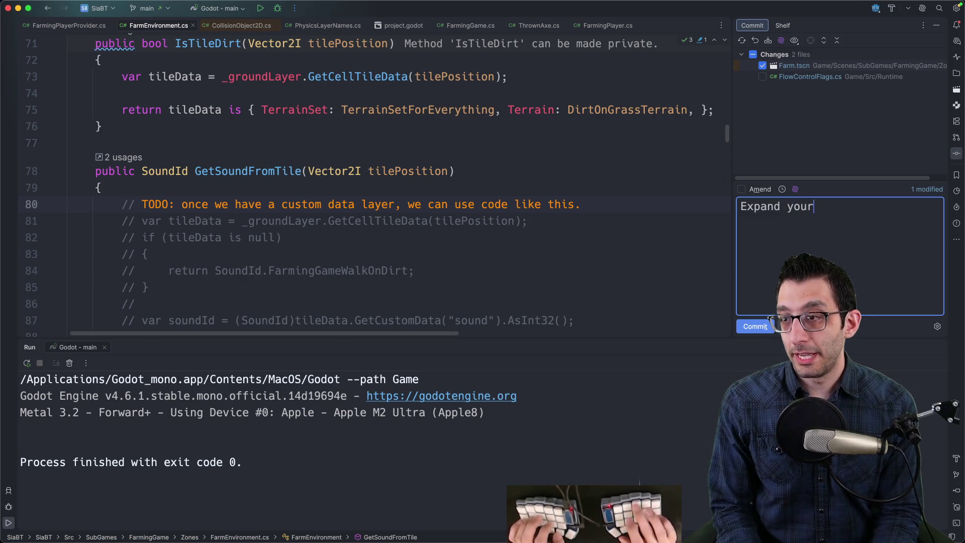
type("use's door's collider")
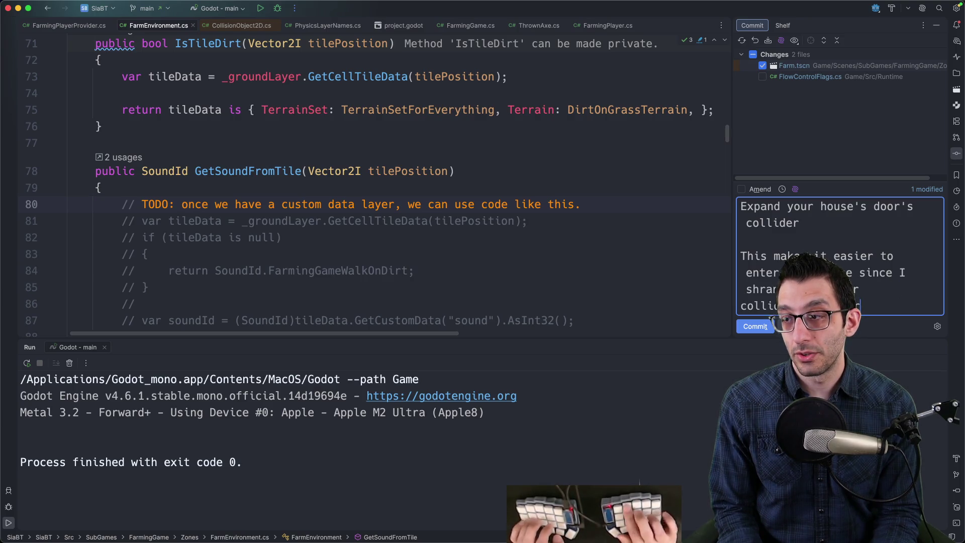
key("super+minus")
key("super+minus")
key("super+minus")
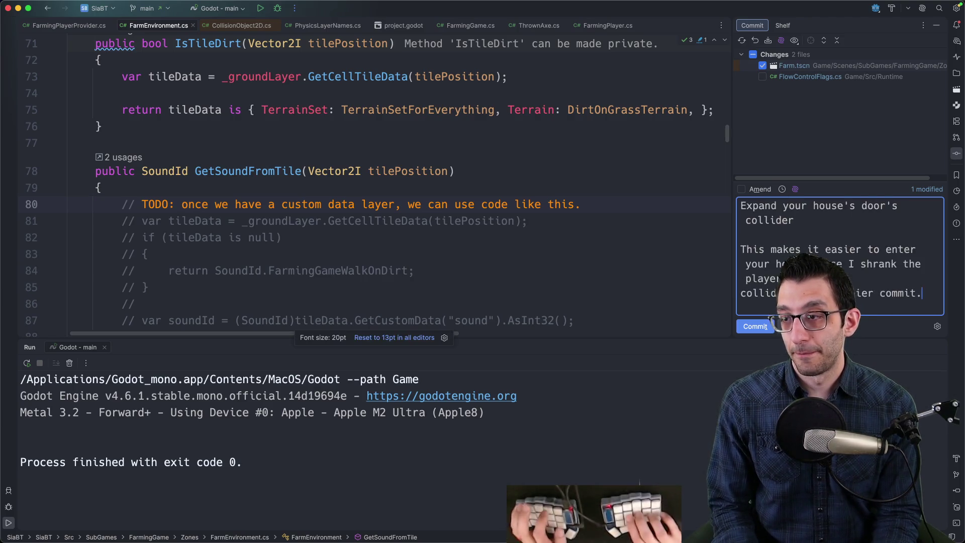
key("super+minus")
key("super+minus")
key("super+minus")
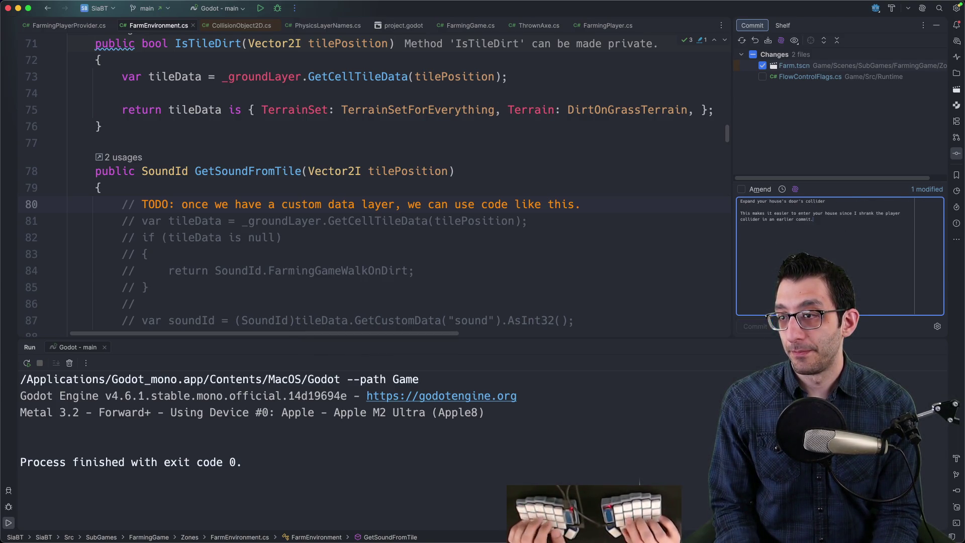
Delete the finished door collision zones bullet from the TODO document and return to Godot
key("super+Tab")
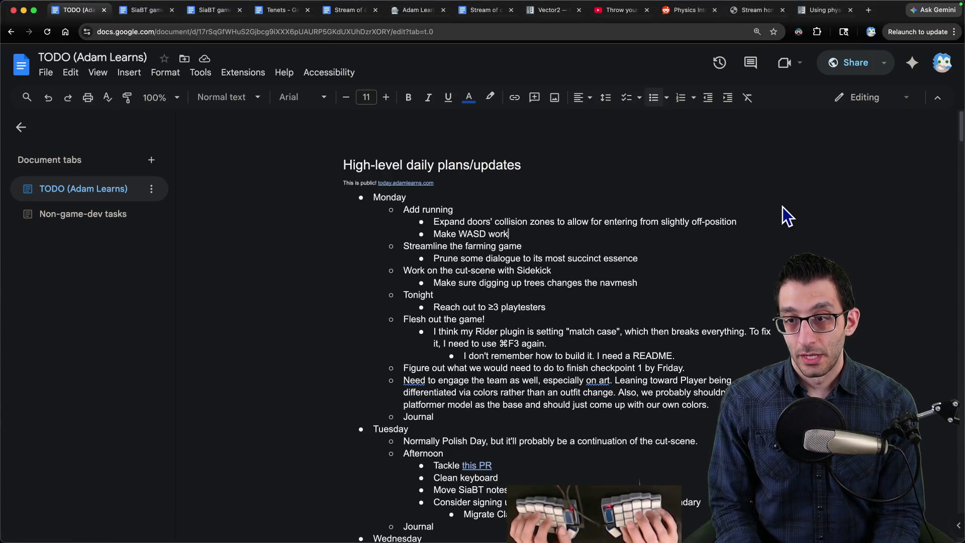
key("Up")
key("super+Right")
key("super+shift+Left")
key("BackSpace")
key("BackSpace")
key("super+Tab")
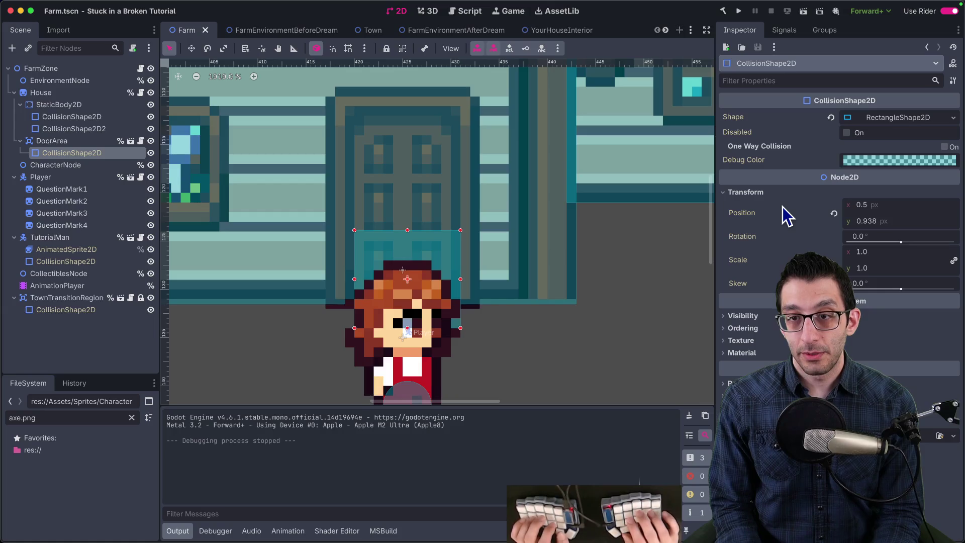
left_click(100, 7)
In the Input Map with built-in actions shown, bind the A key to ui_left
left_click(106, 24)
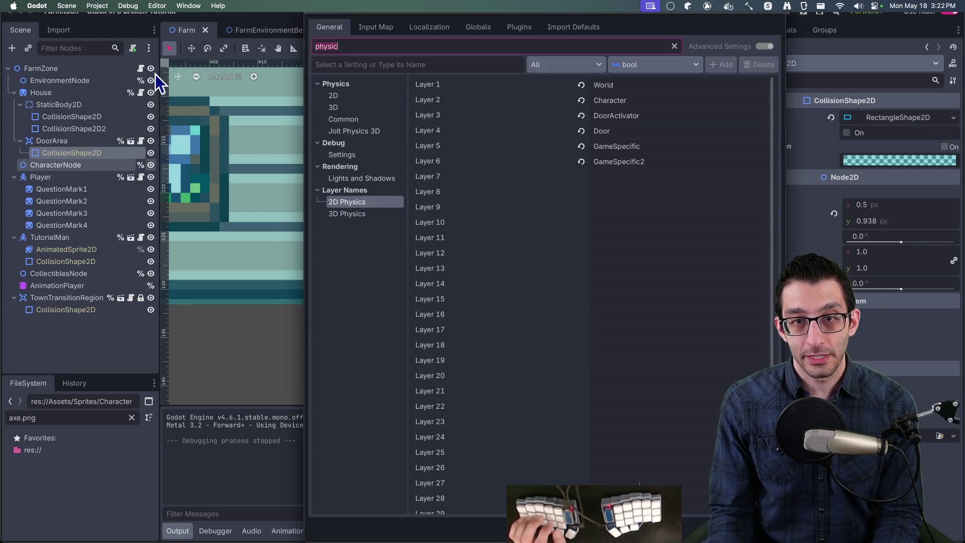
left_click(374, 27)
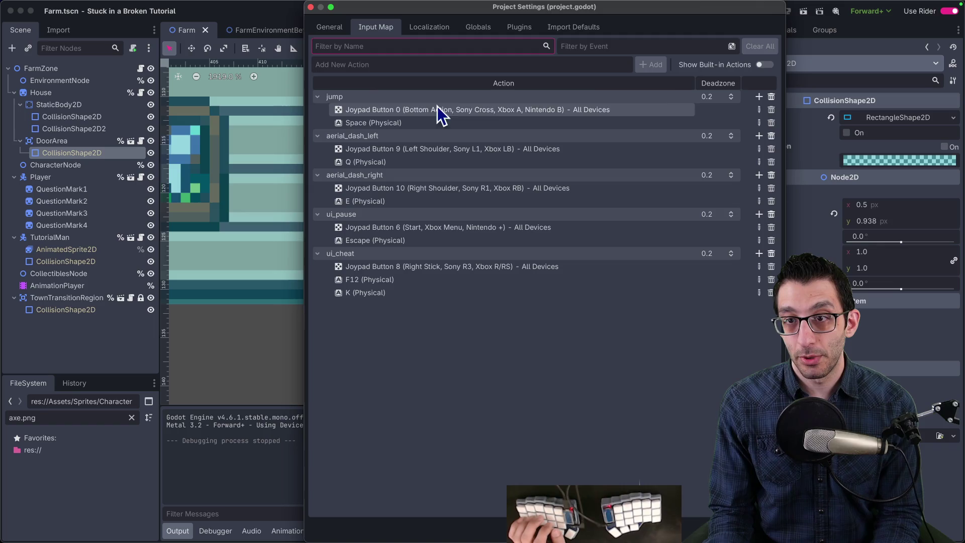
left_click(411, 66)
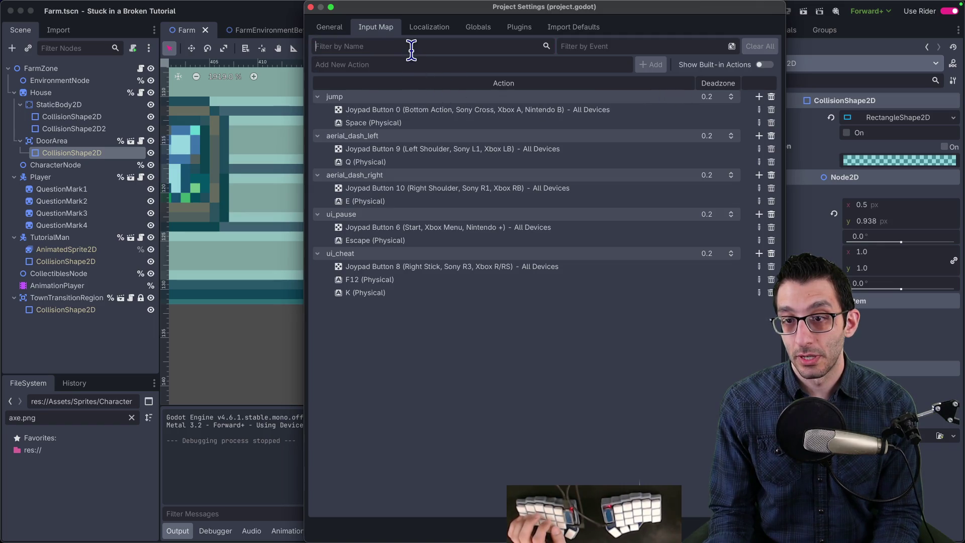
left_click(765, 65)
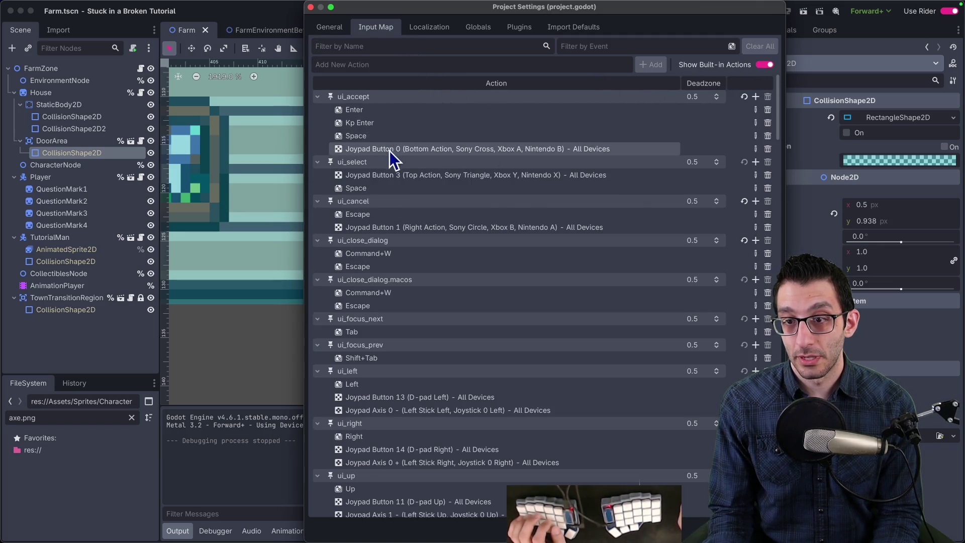
scroll(387, 194, "down", 5)
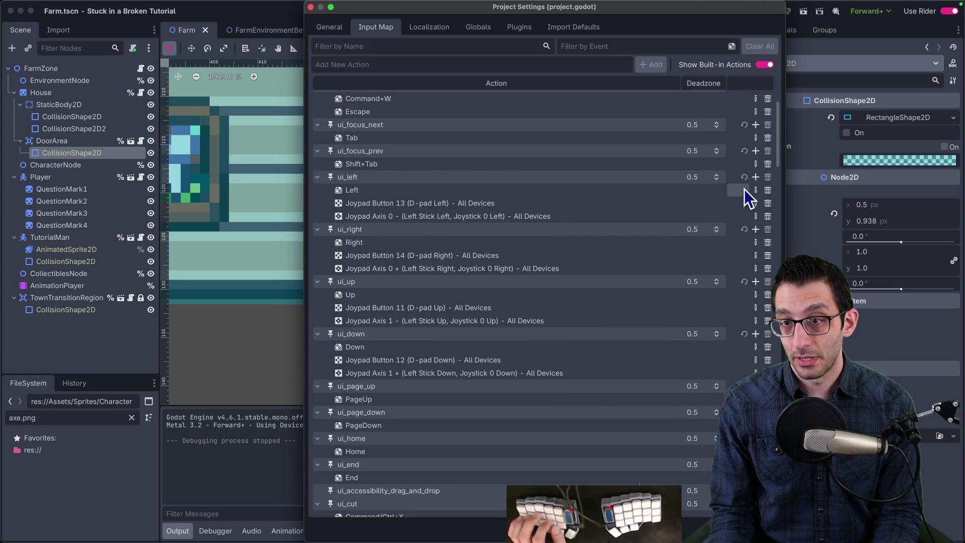
left_click(755, 177)
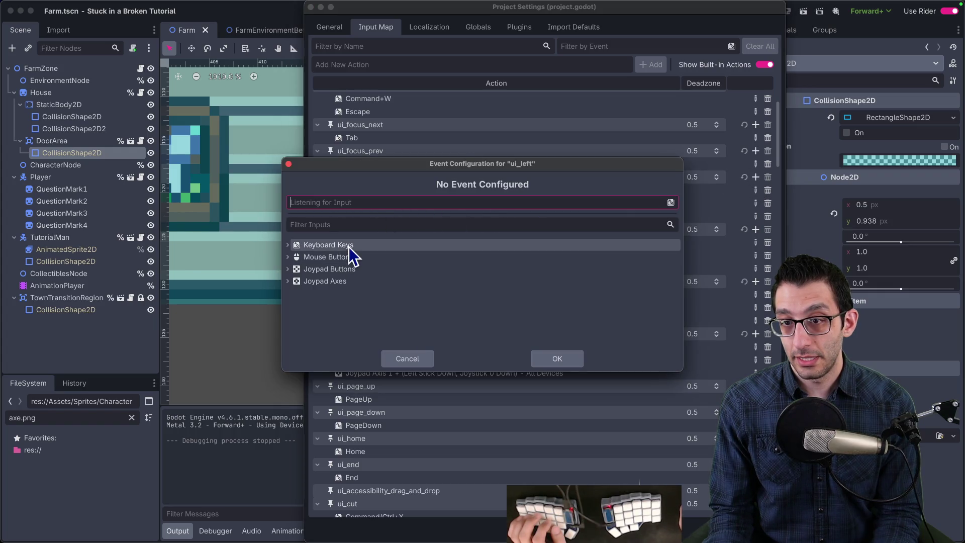
double_click(350, 248)
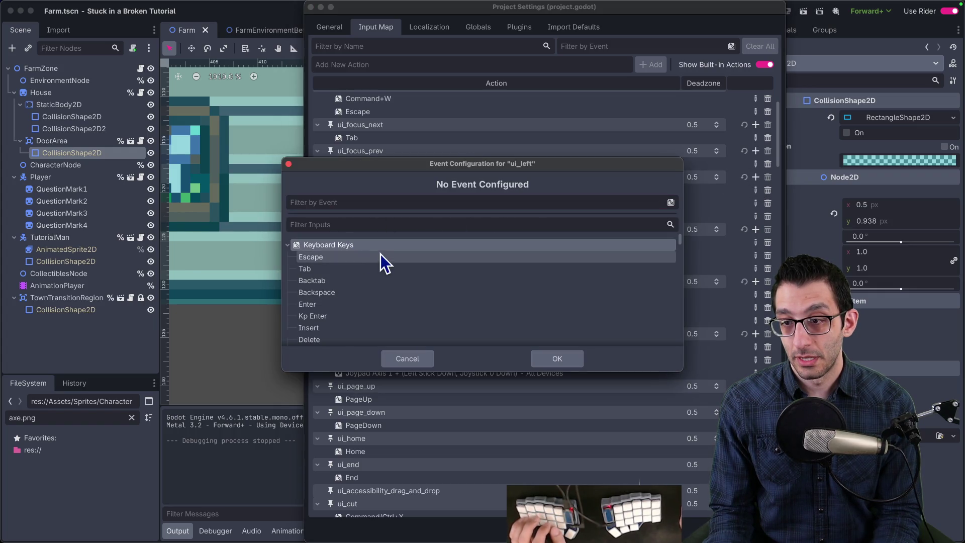
left_click(387, 203)
key("ampersand")
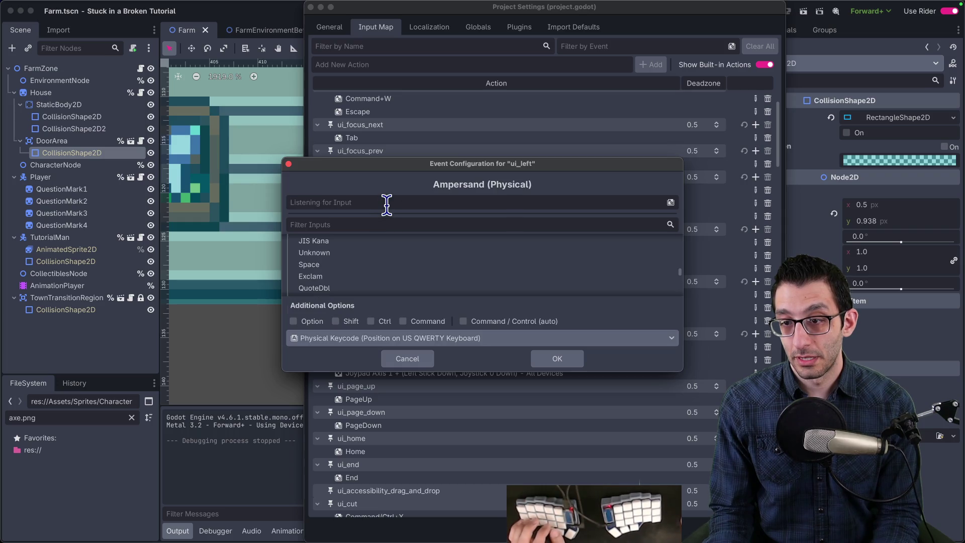
key("a")
left_click(573, 360)
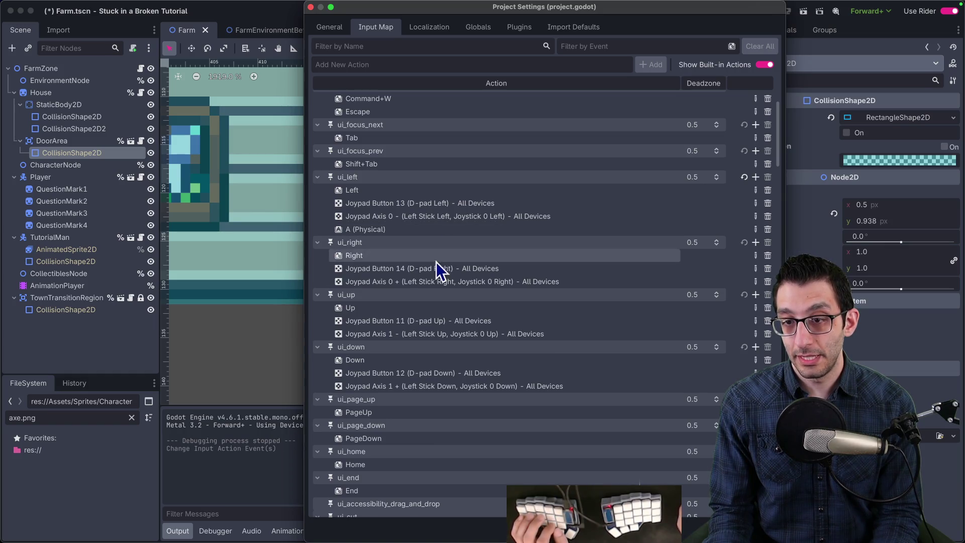
Bind D to ui_right, W to ui_up and S to ui_down, then close Project Settings
left_click(756, 242)
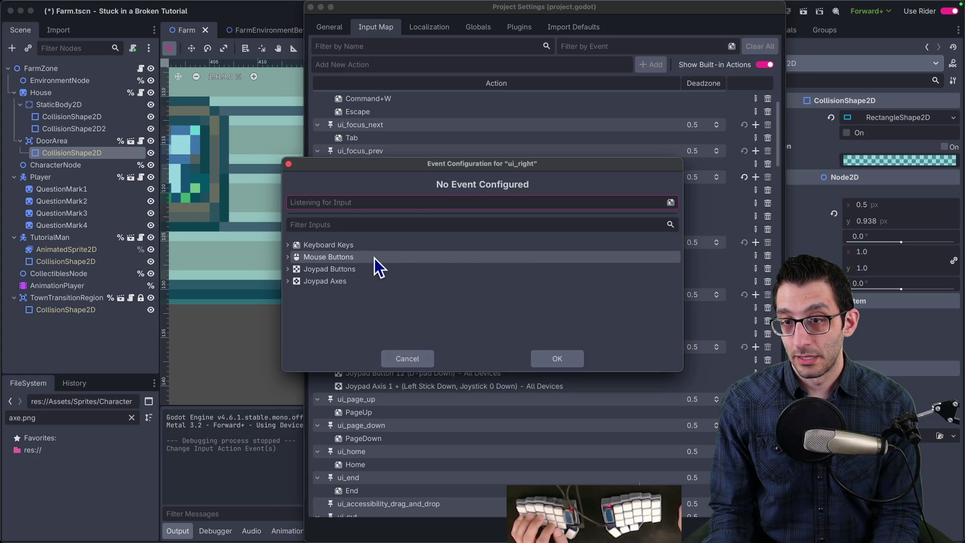
key("d")
left_click(548, 359)
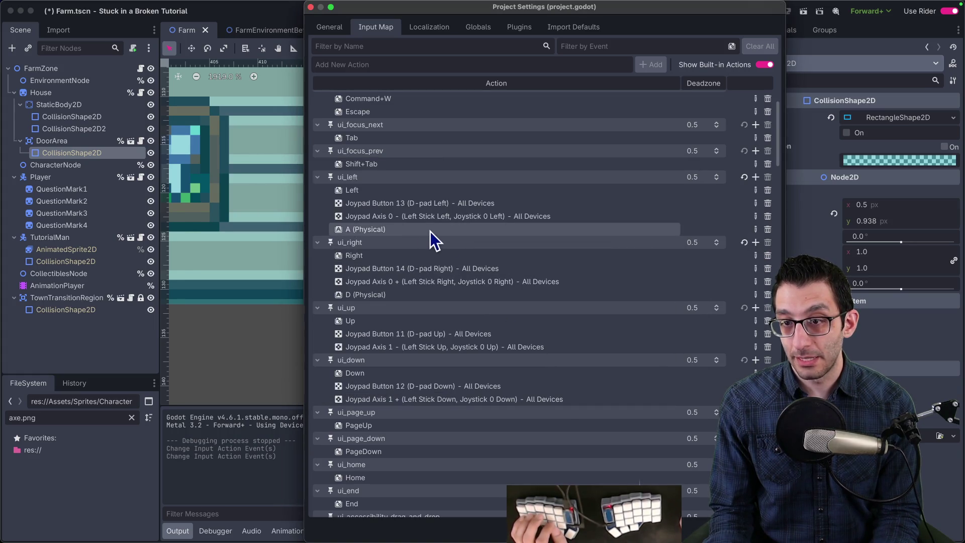
scroll(437, 244, "down", 3)
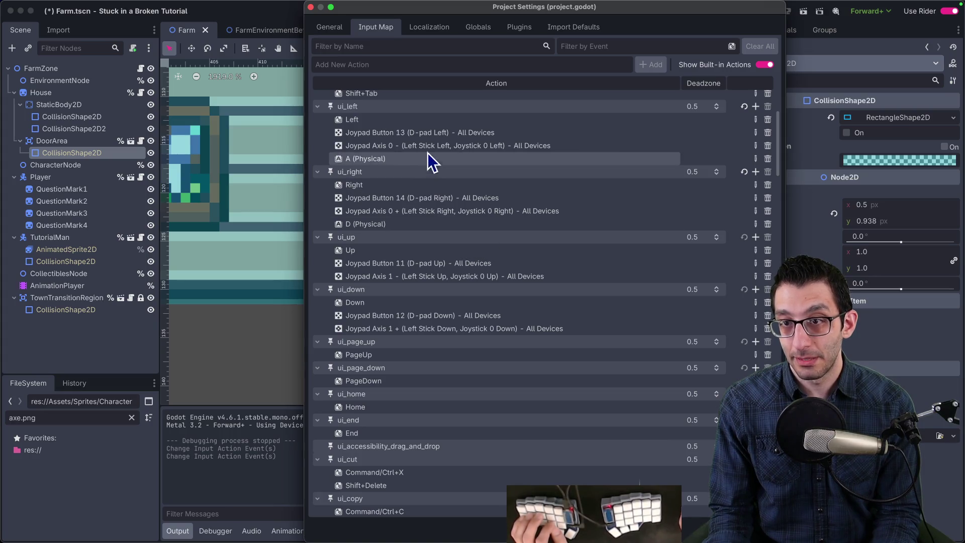
left_click(752, 236)
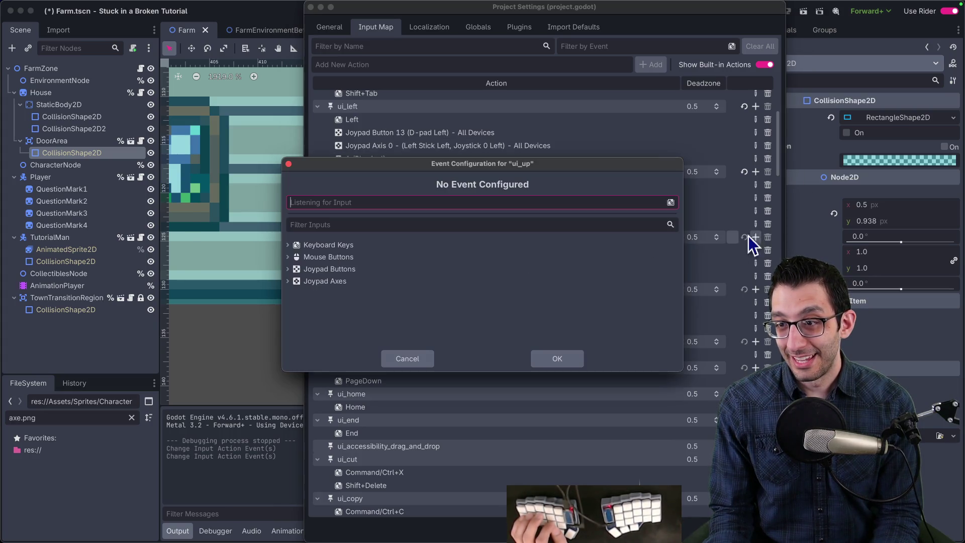
key("w")
left_click(553, 356)
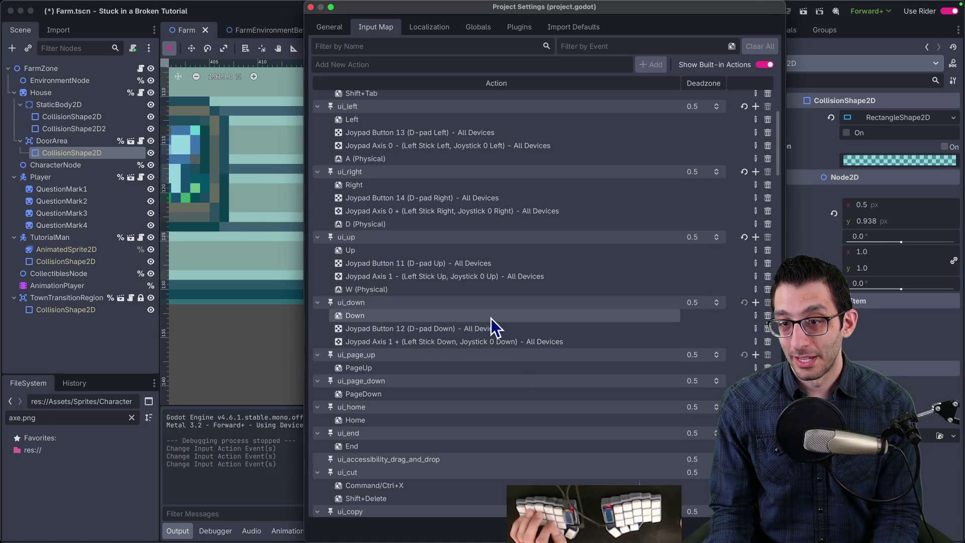
left_click(757, 303)
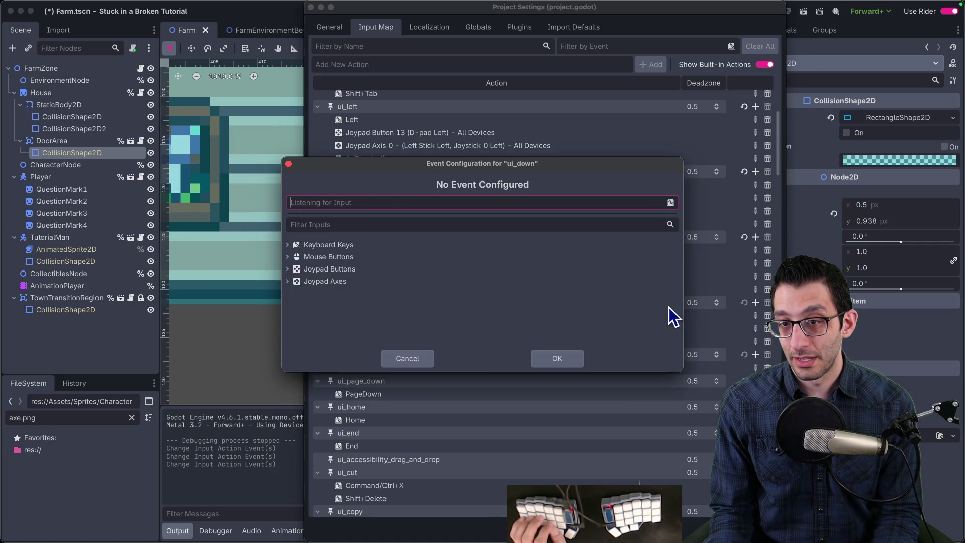
key("s")
left_click(574, 358)
key("Escape")
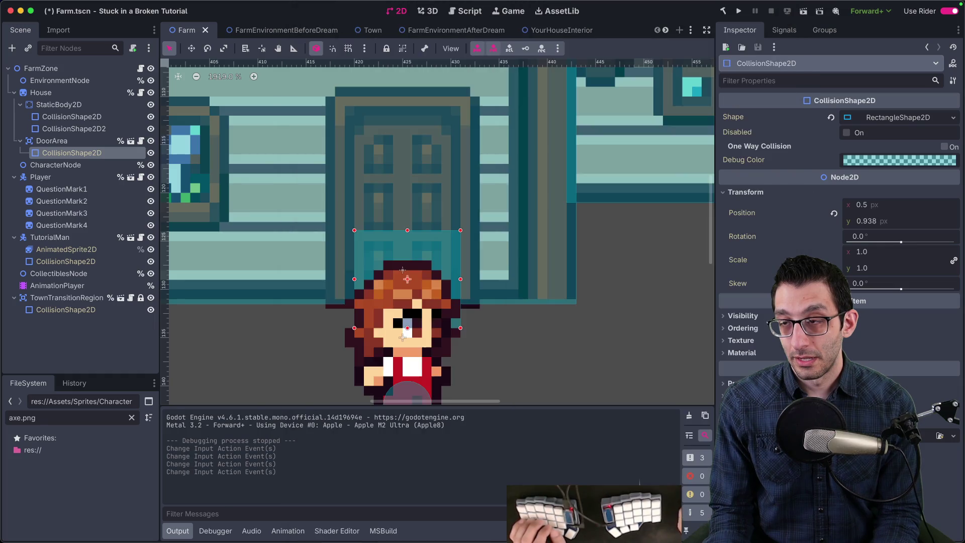
Run the game and walk the character left, right and up to test movement
key("F5")
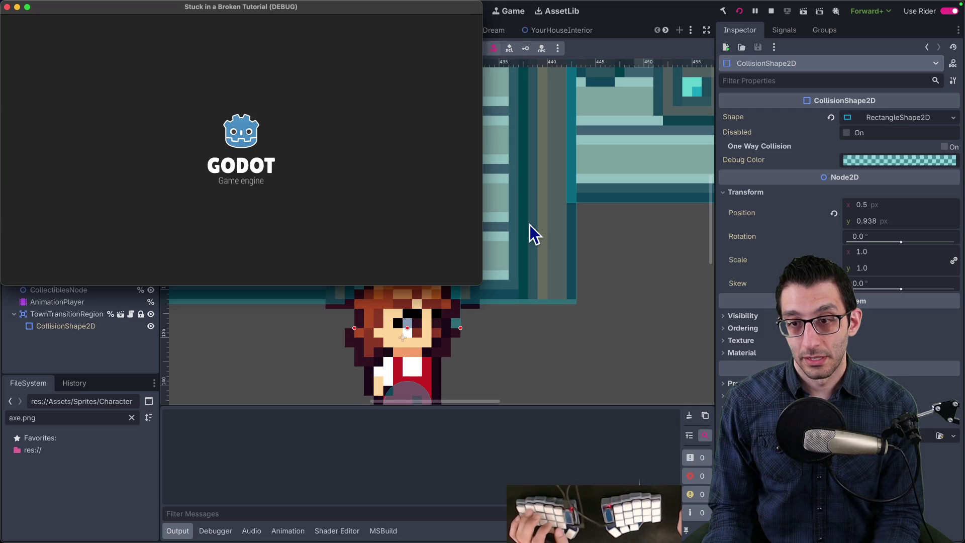
key("Left")
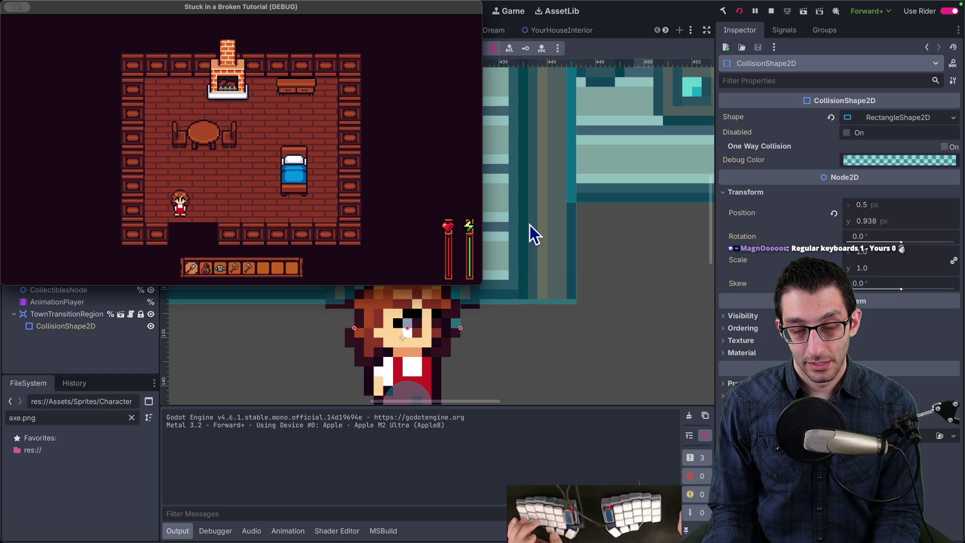
key("Right")
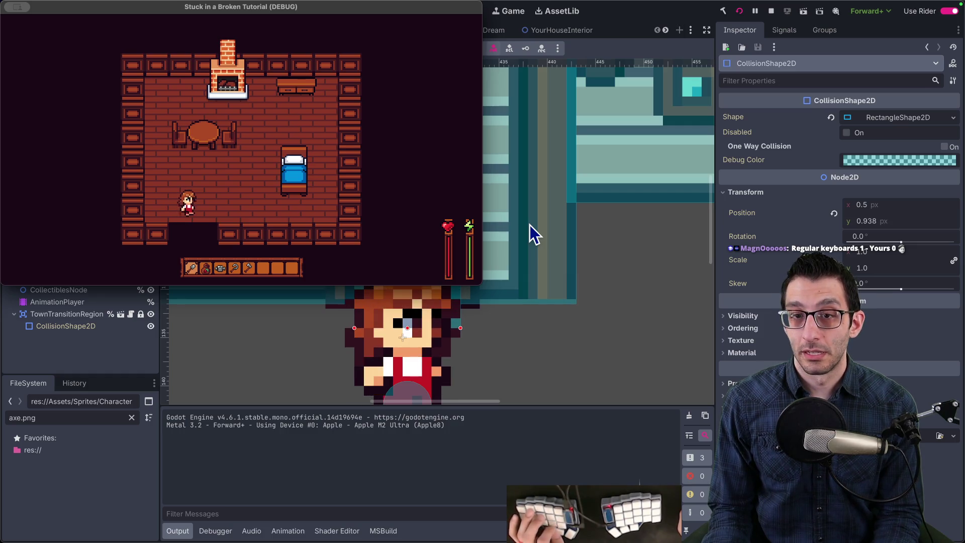
key("Right")
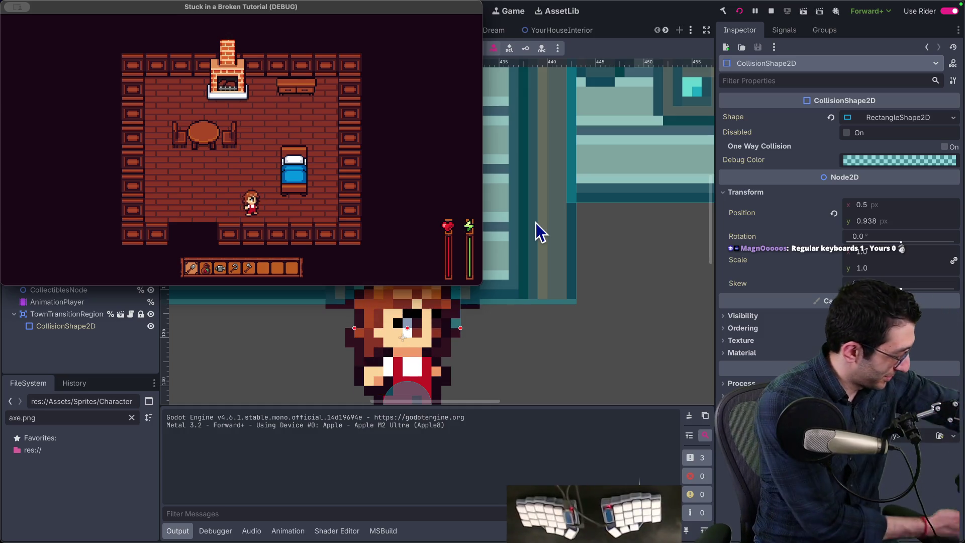
key("Right")
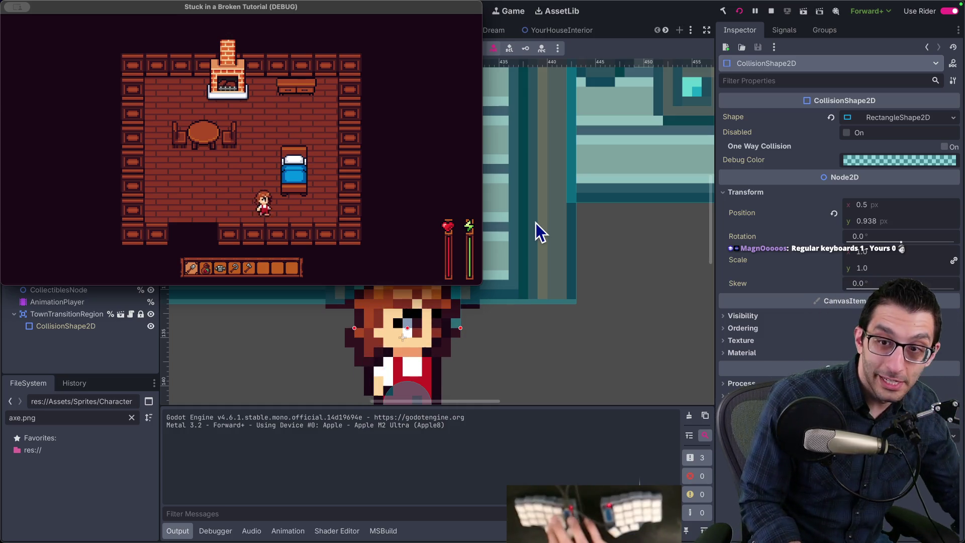
key("Up")
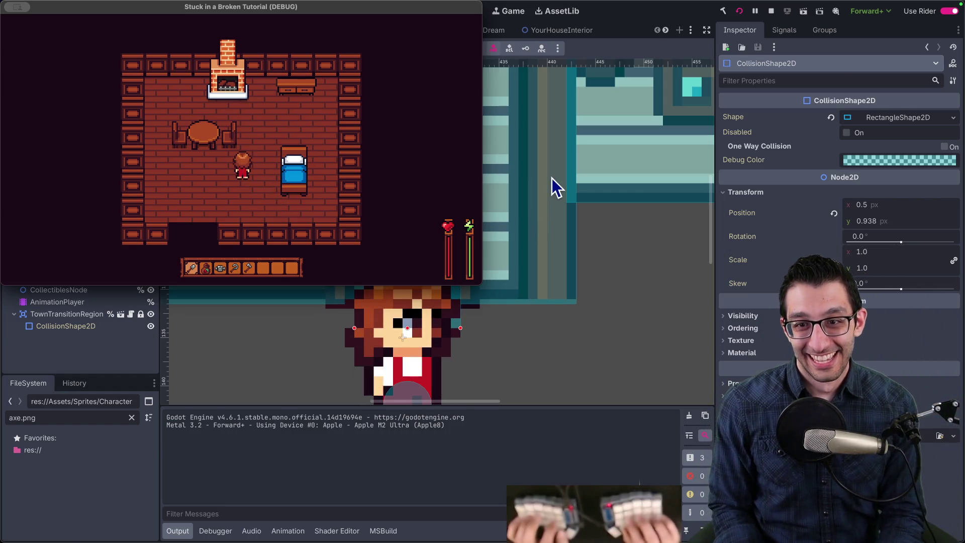
Open a blank notes tab and capture a 581×340 screen area for sketching
key("super+Tab")
key("super+n")
key("super+shift+4")
left_click_drag(179, 117, 470, 287)
key("p")
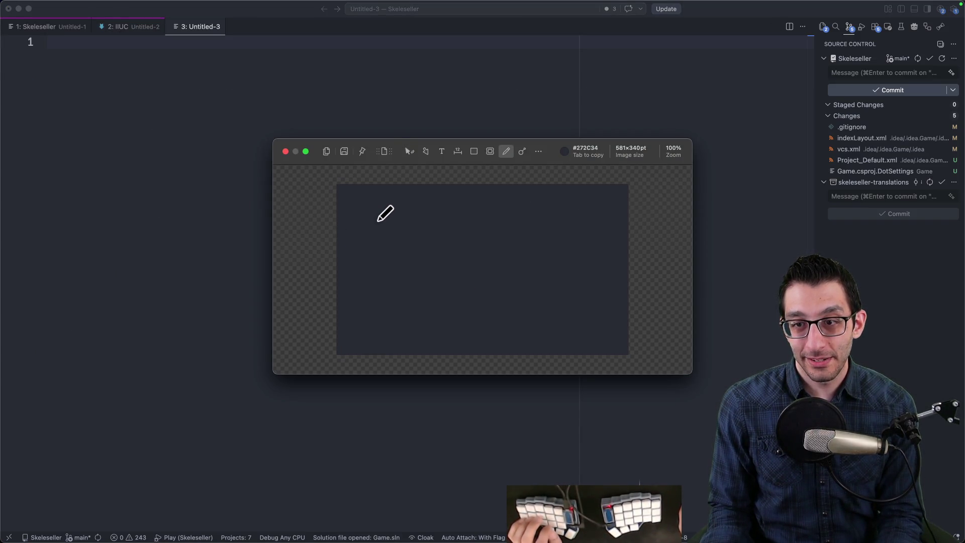
Draw red key boxes labelled A, W and D on the capture, then close the annotation
left_click_drag(390, 223, 366, 233)
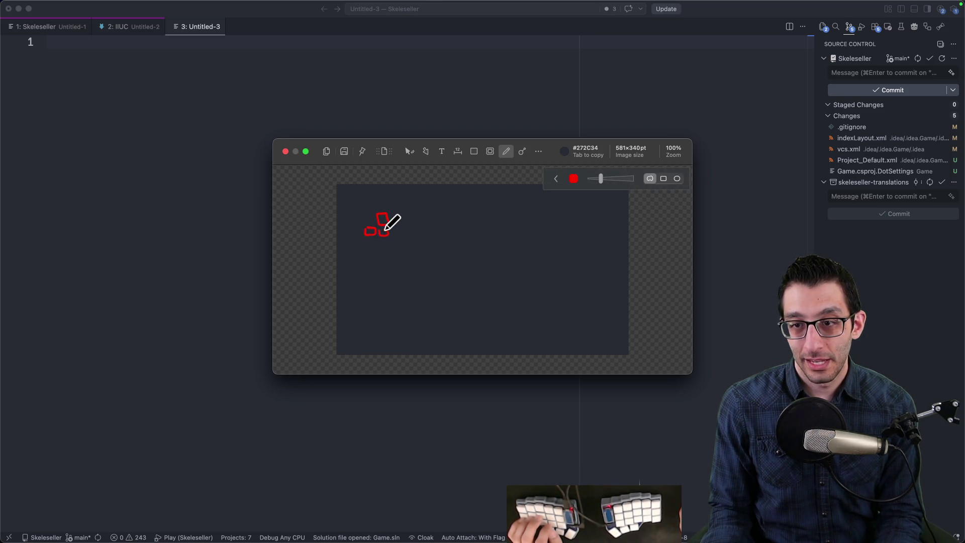
mouse_move(401, 227)
left_mouse_down()
mouse_move(392, 228)
mouse_move(440, 233)
left_mouse_up()
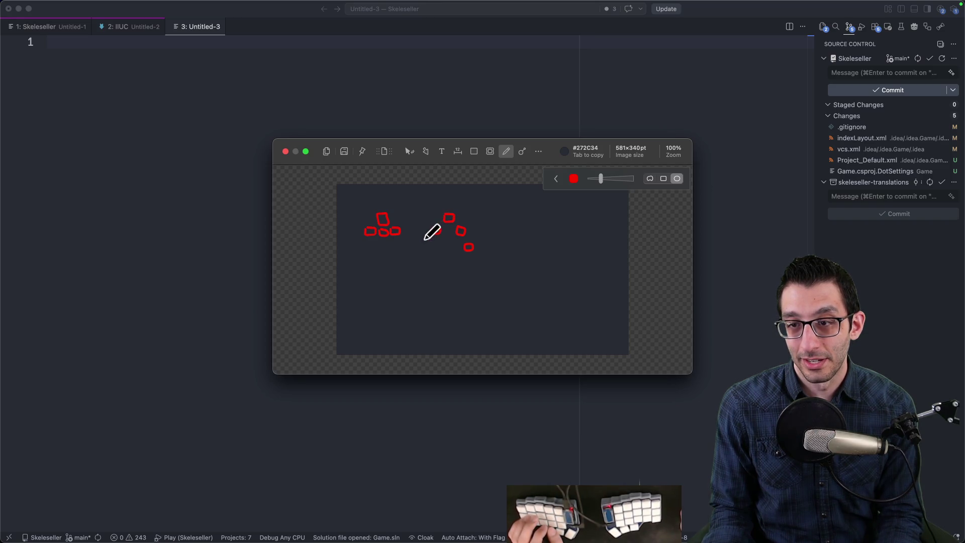
left_click_drag(425, 240, 427, 241)
left_click_drag(447, 206, 455, 207)
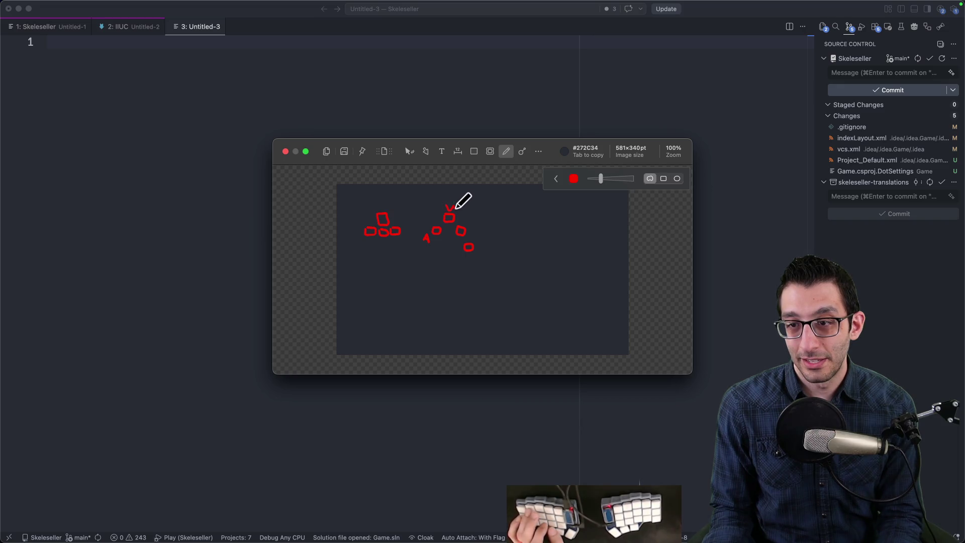
left_click_drag(478, 246, 481, 241)
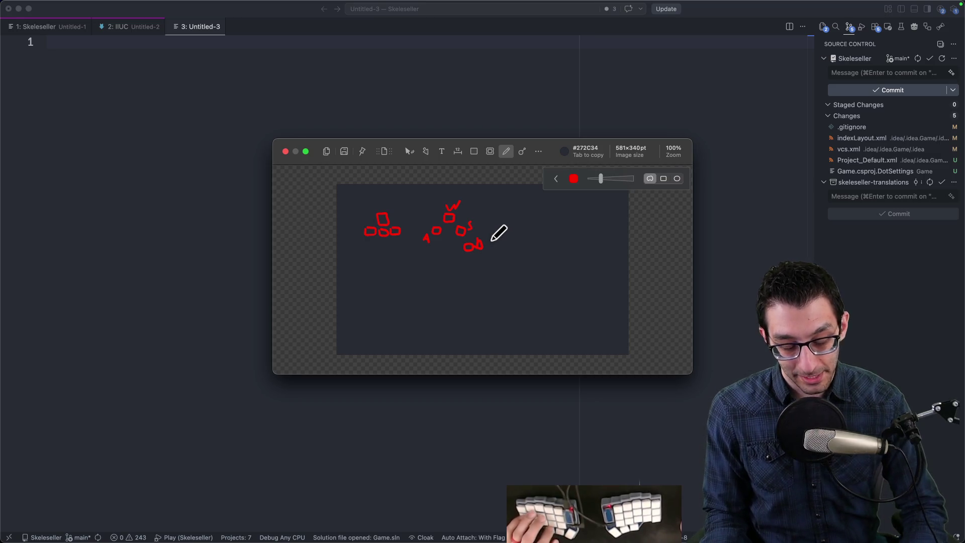
key("Escape")
Close the scratch notes tab, discarding its typed text
type("awsdc")
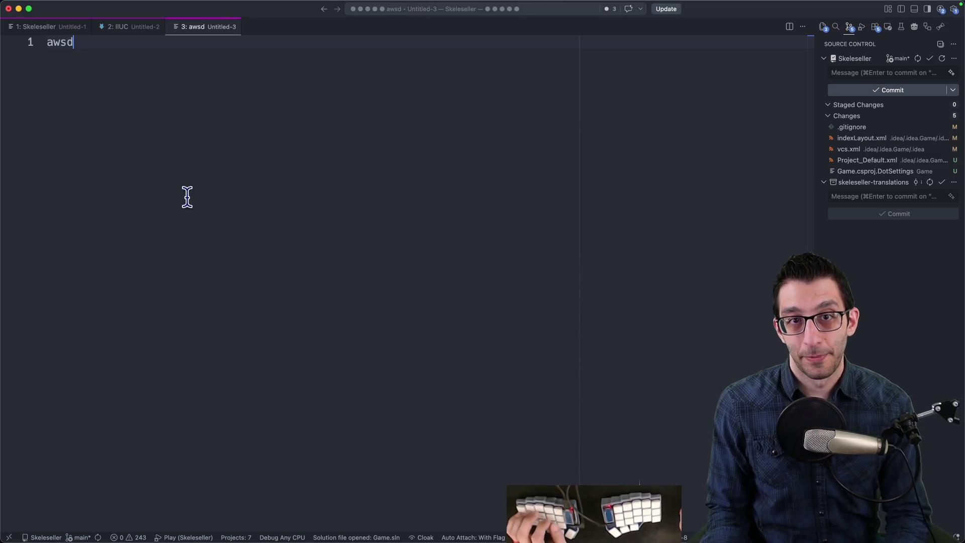
key("super+w")
key("super+d")
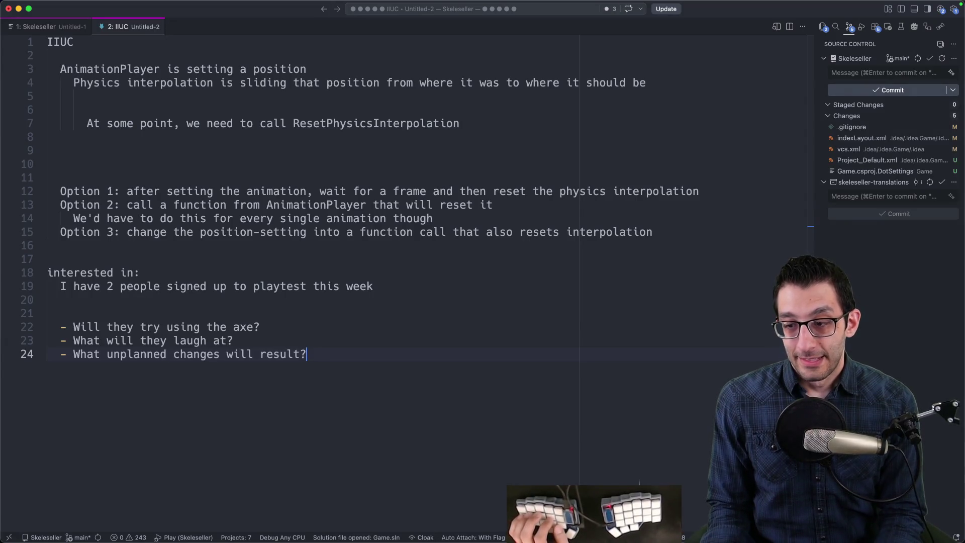
mouse_move(593, 541)
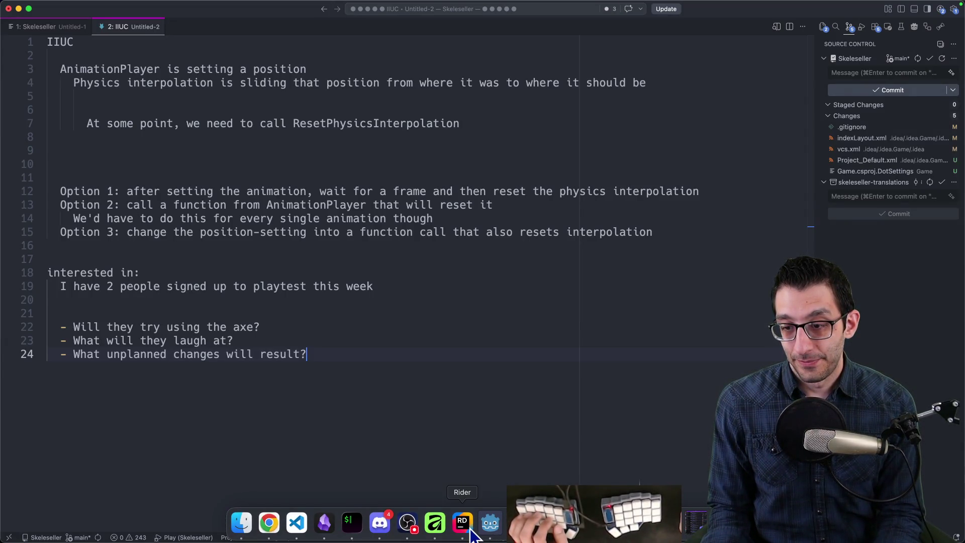
In Rider, commit only project.godot with a message about allowing WASD controls
left_click(490, 522)
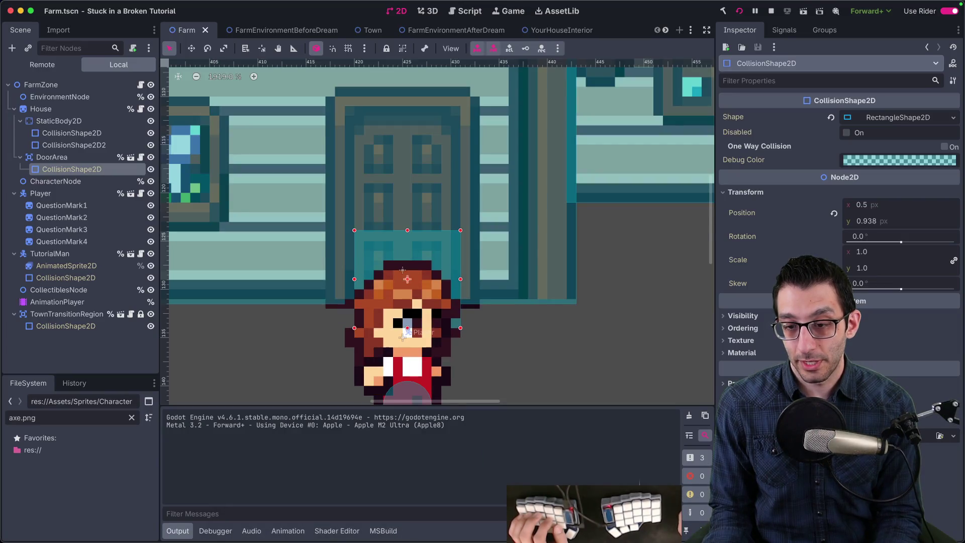
left_click(462, 523)
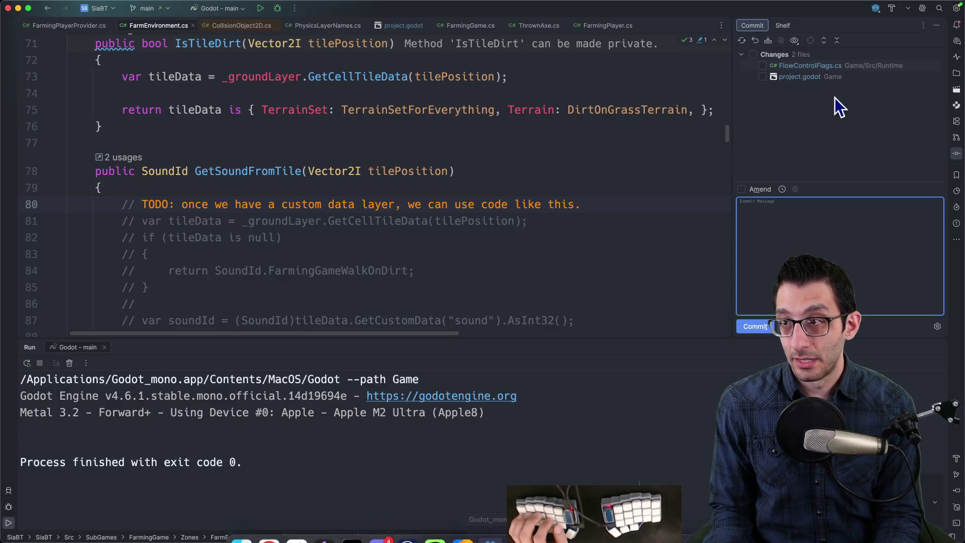
left_click(762, 77)
type("Allow WASD controls on keyboard")
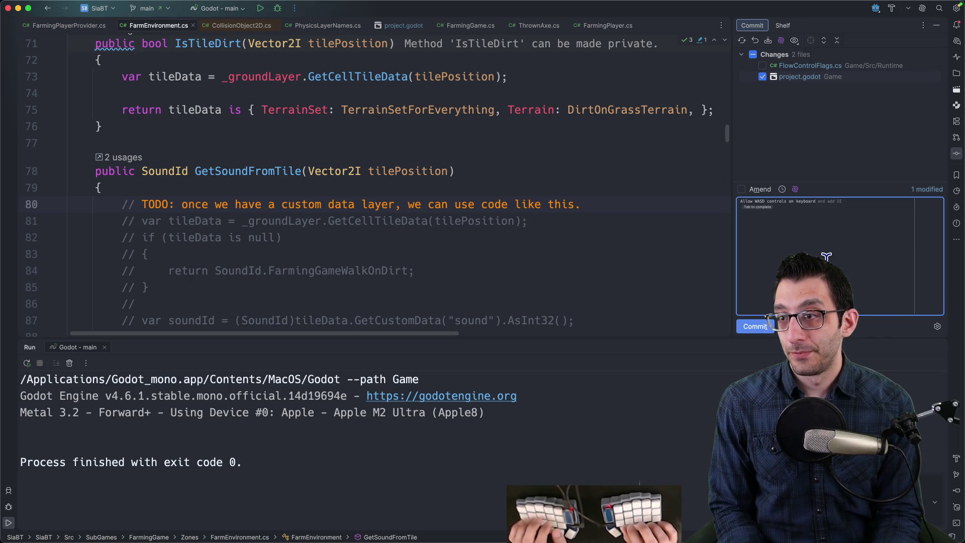
key("super+Return")
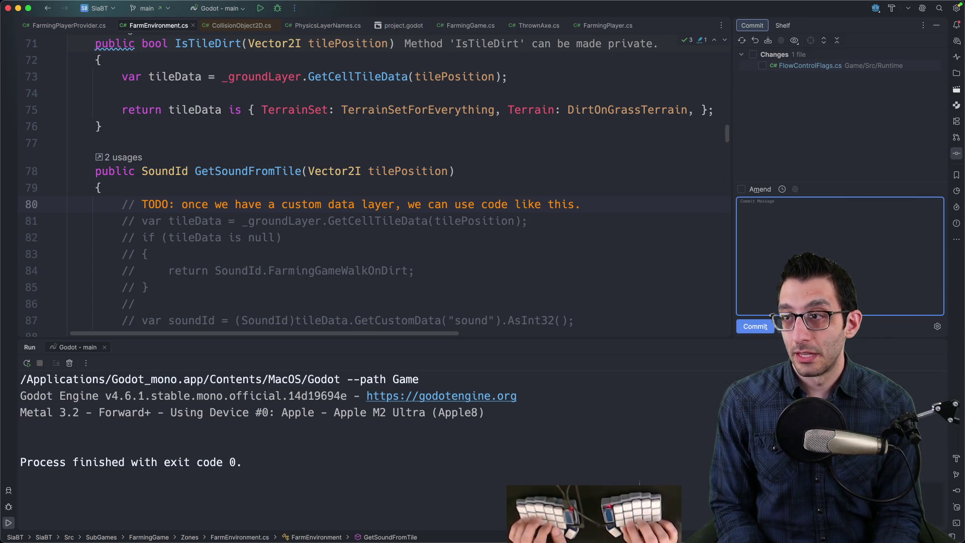
mouse_move(603, 540)
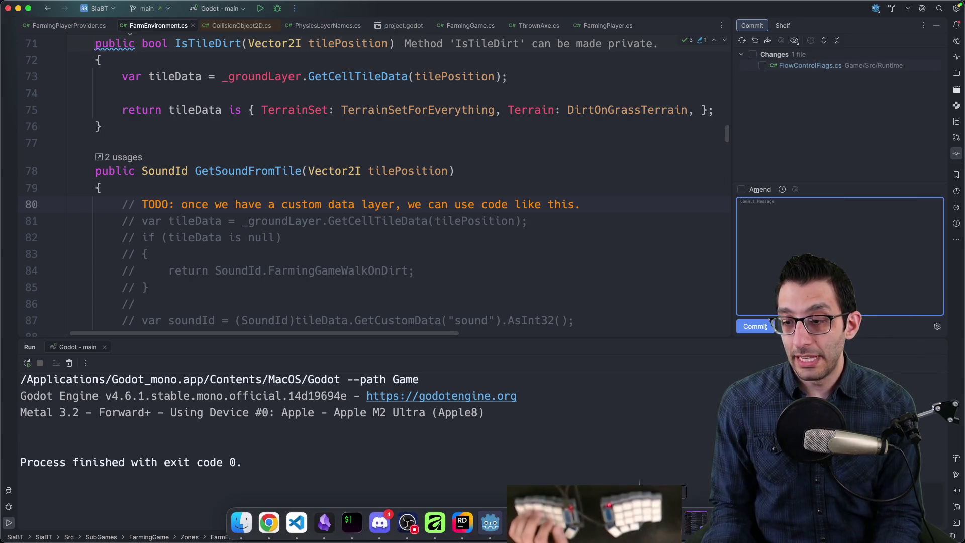
left_click(498, 526)
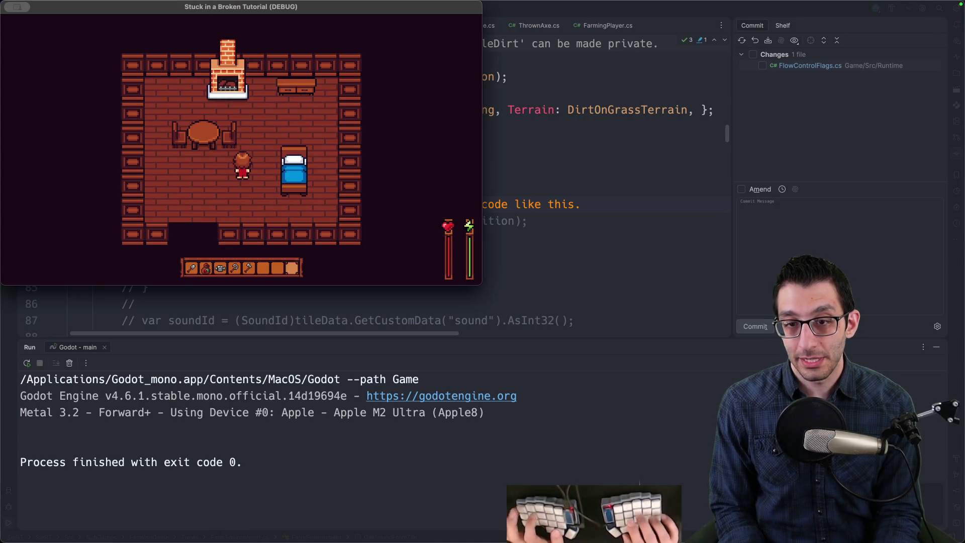
Cycle hotbar slots with Q/E, walk with WASD, throw the axe, then quit from the pause menu
key("e")
key("e")
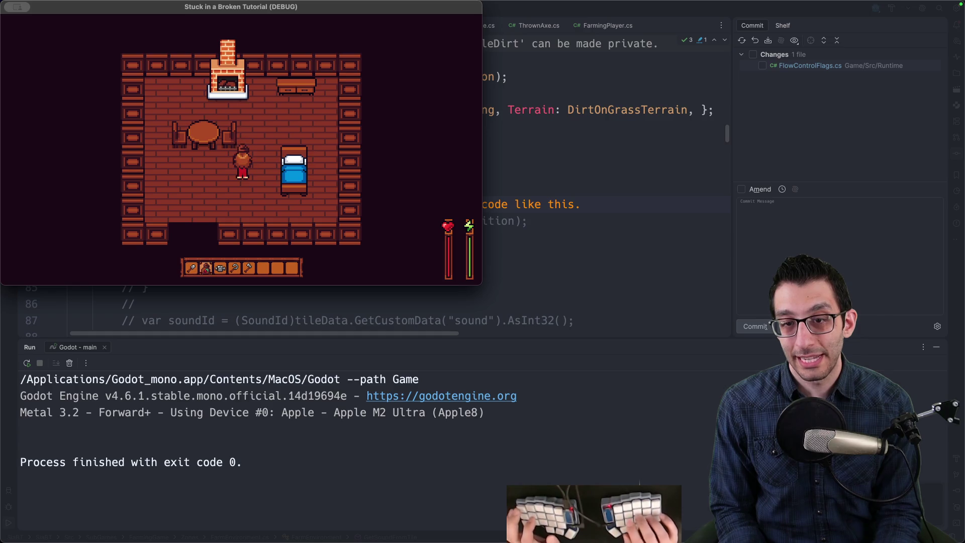
key("s")
key("q")
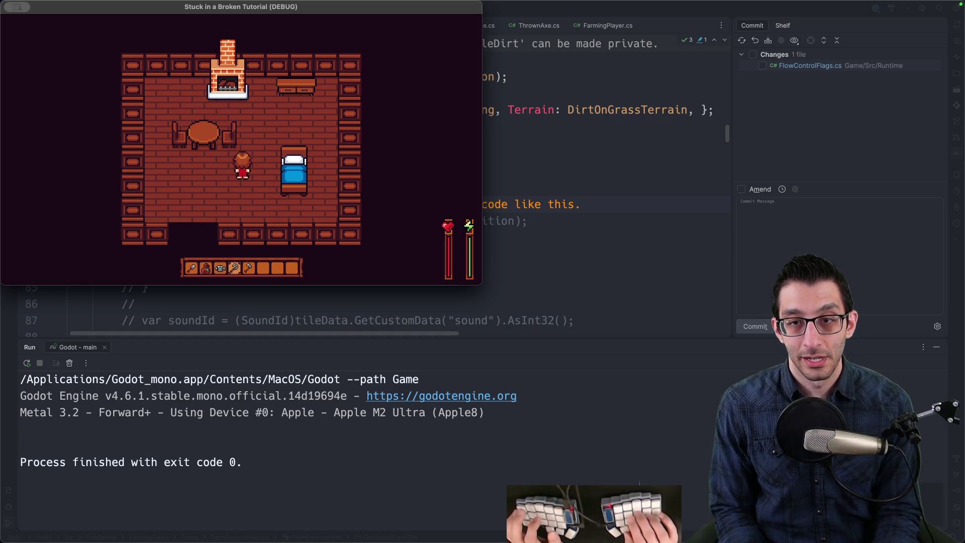
key("e")
key("a")
key("space")
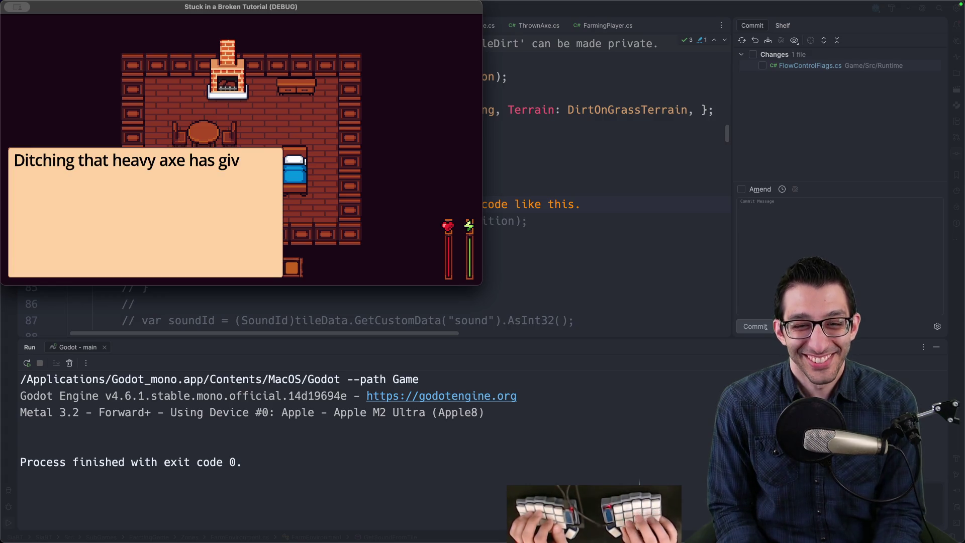
key("space")
key("Escape")
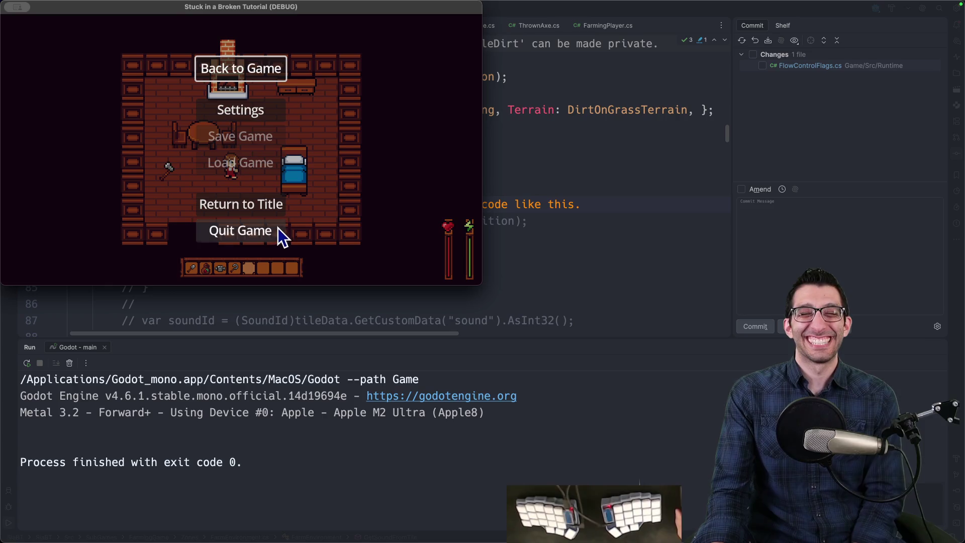
left_click(265, 234)
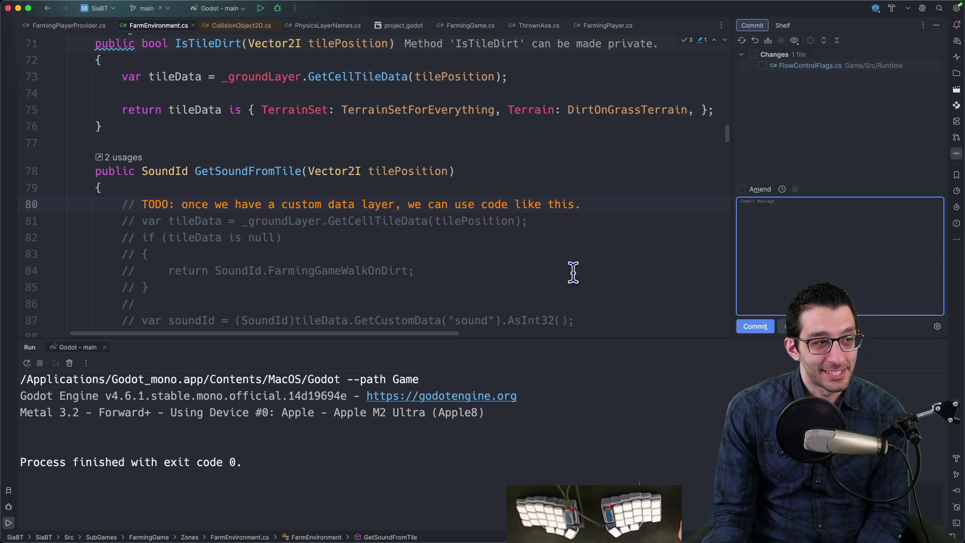
Delete the Add running, Make WASD work and checkpoint 1 bullets, then go to the Journal sheet
left_click(252, 527)
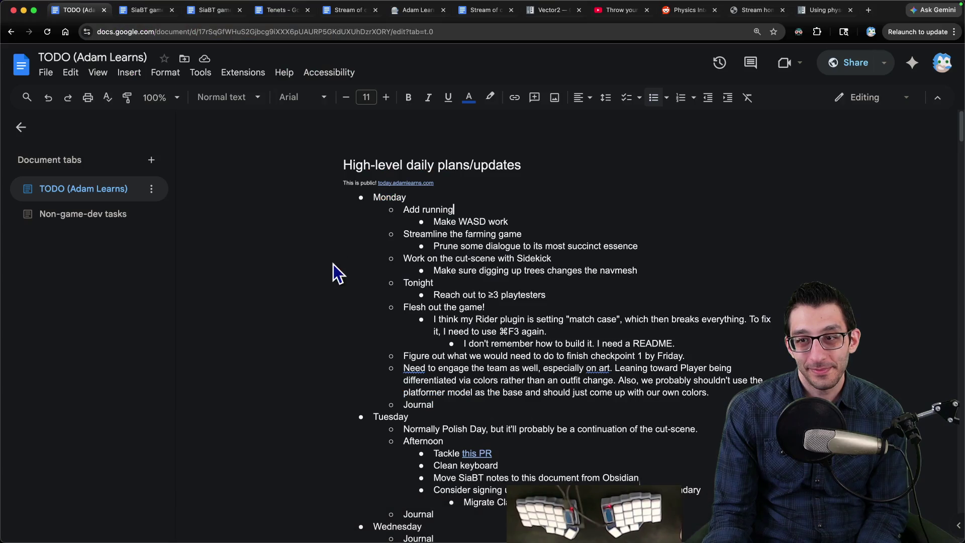
left_click_drag(537, 223, 367, 215)
key("BackSpace")
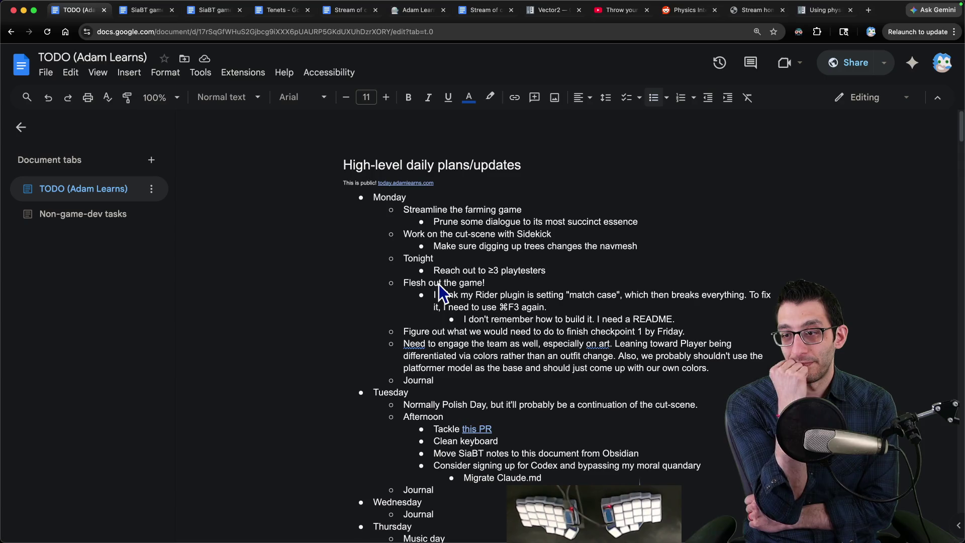
triple_click(421, 331)
key("BackSpace")
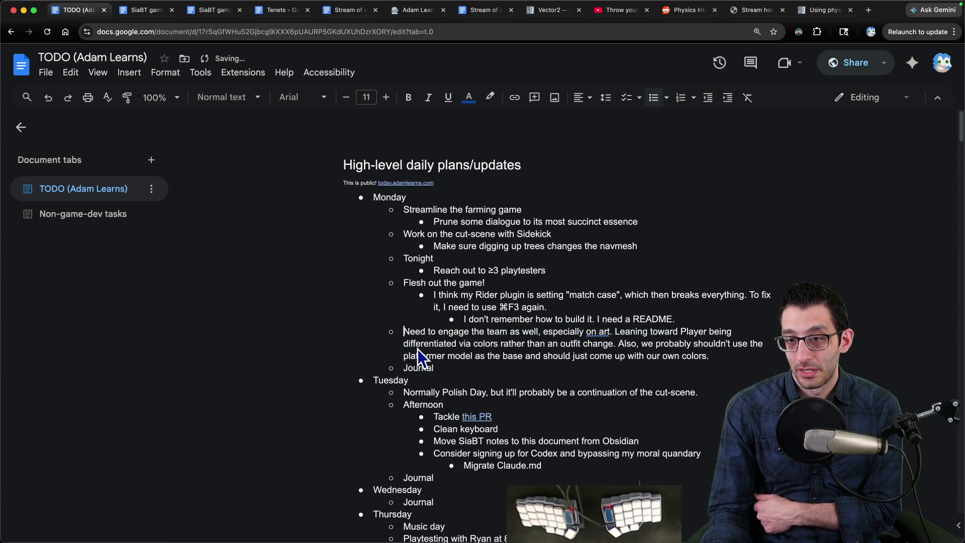
key("super+t")
key("j")
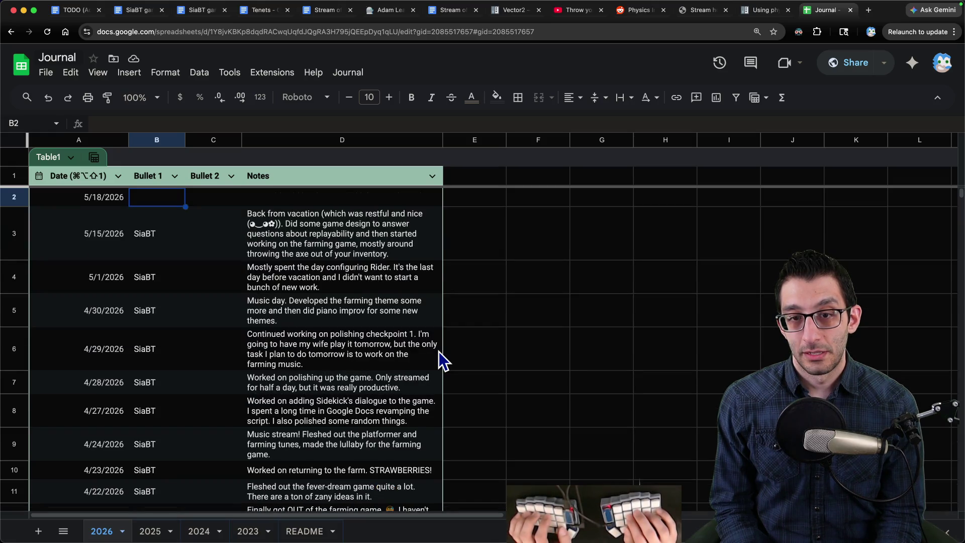
Fill row 2 with Bullet 1 'SiaBT' and a note on the axe work and merged zone PR
type("SiaBT")
key("Tab")
key("Tab")
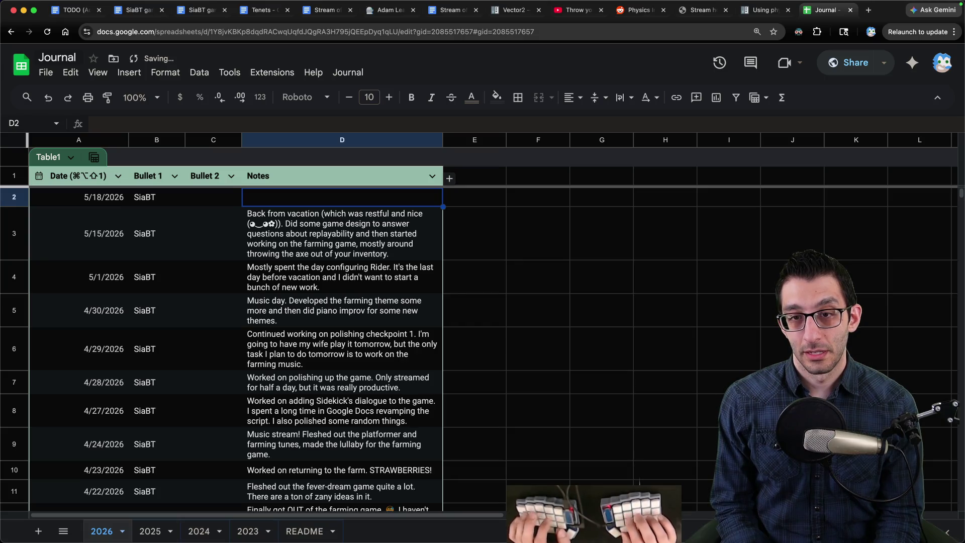
type("Worked mostly on the farming game. Got throwing the a")
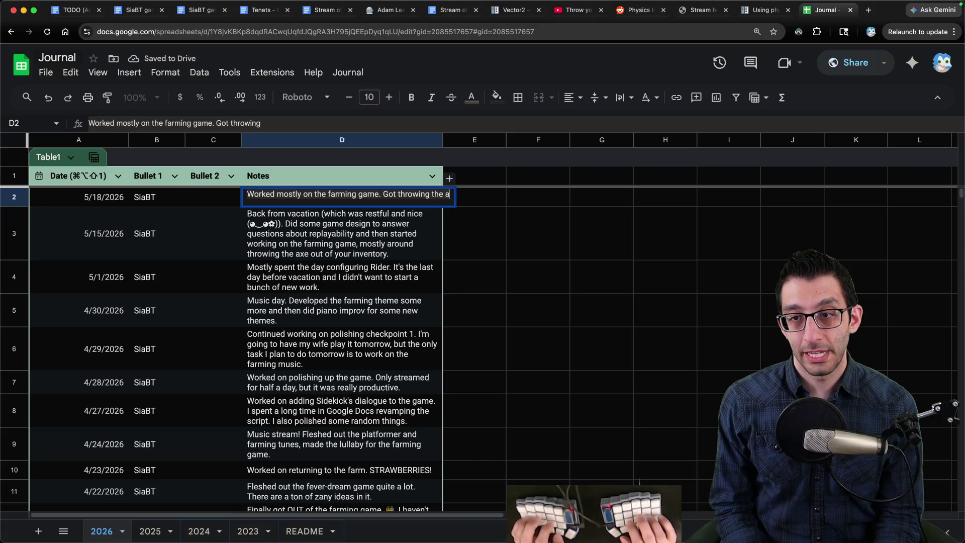
type("xe to work and merged")
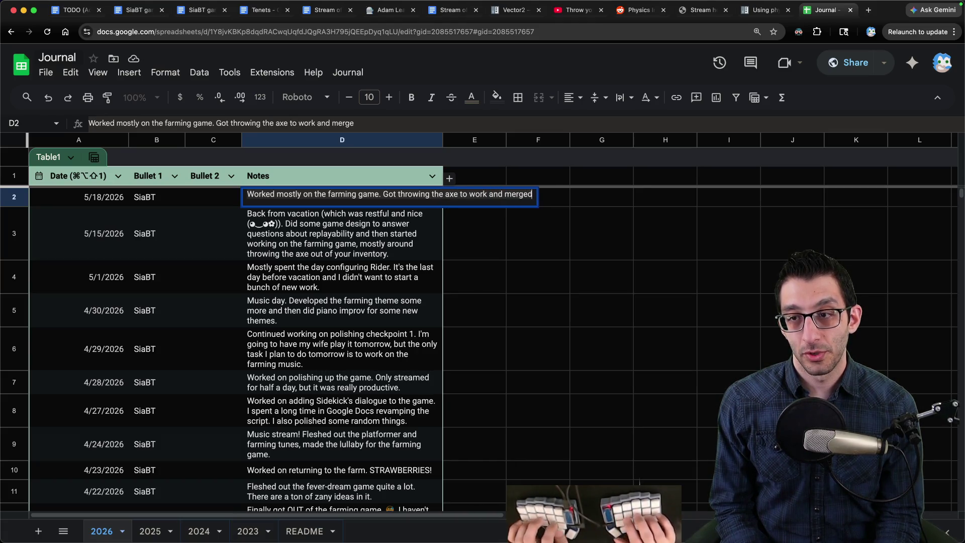
type(" Dark's PR")
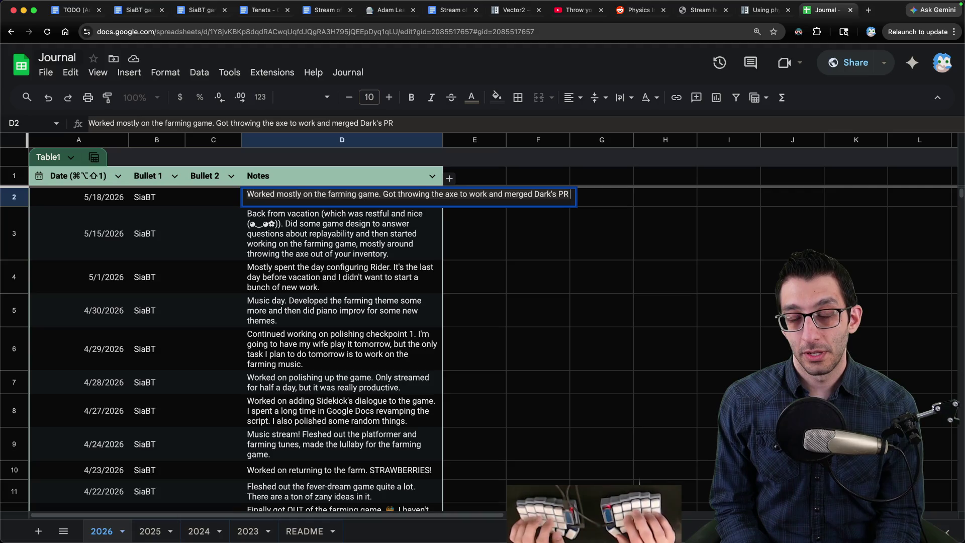
type(" that improve")
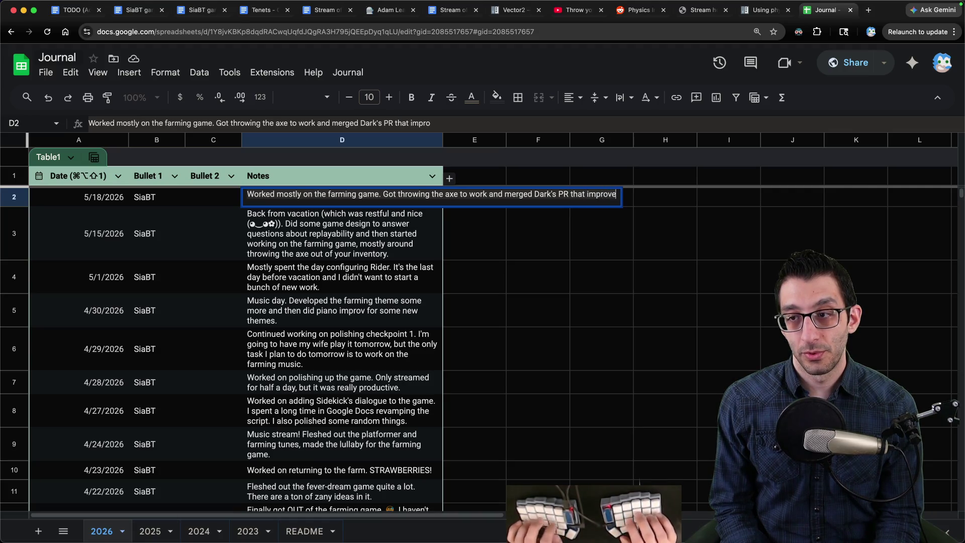
type("d the farm zone.")
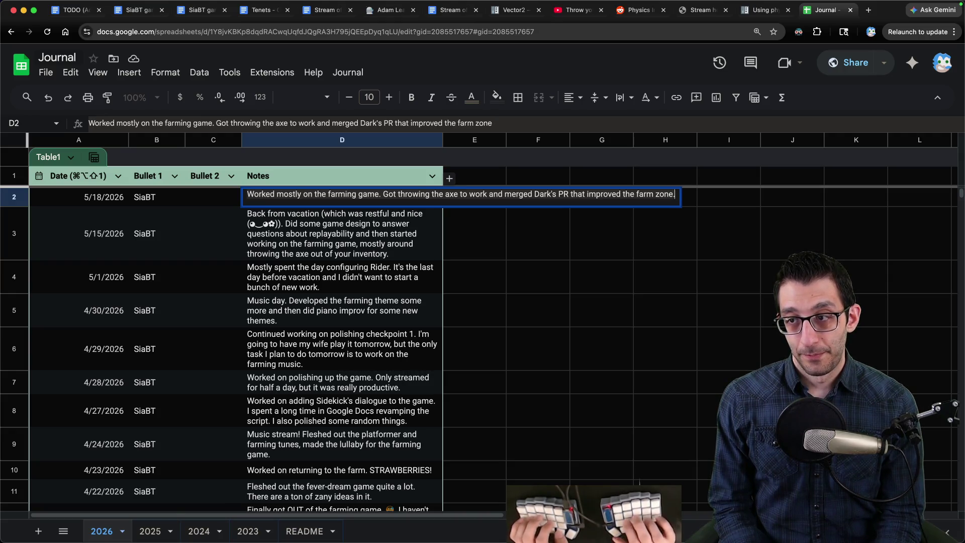
type(" The PR took")
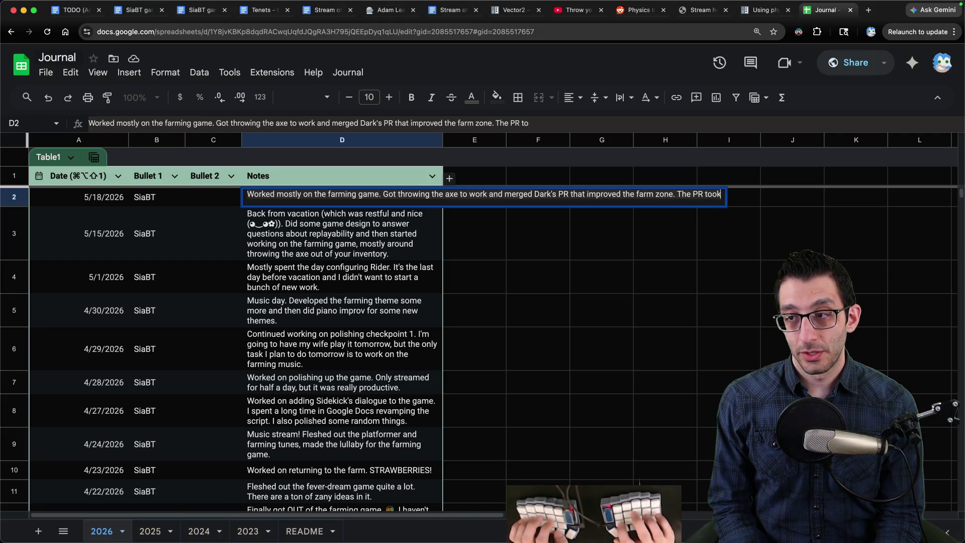
type(" a decent amount of w")
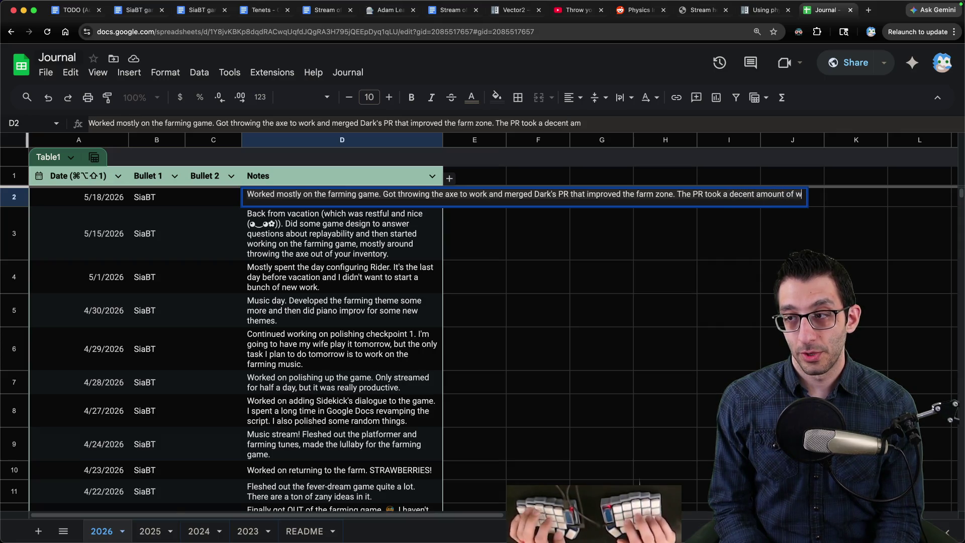
type("ork due to")
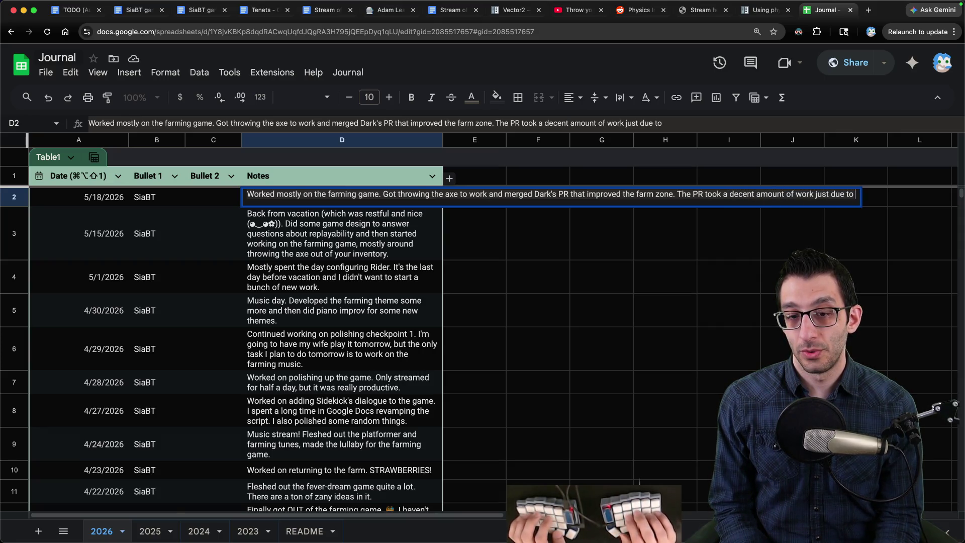
type(" getting")
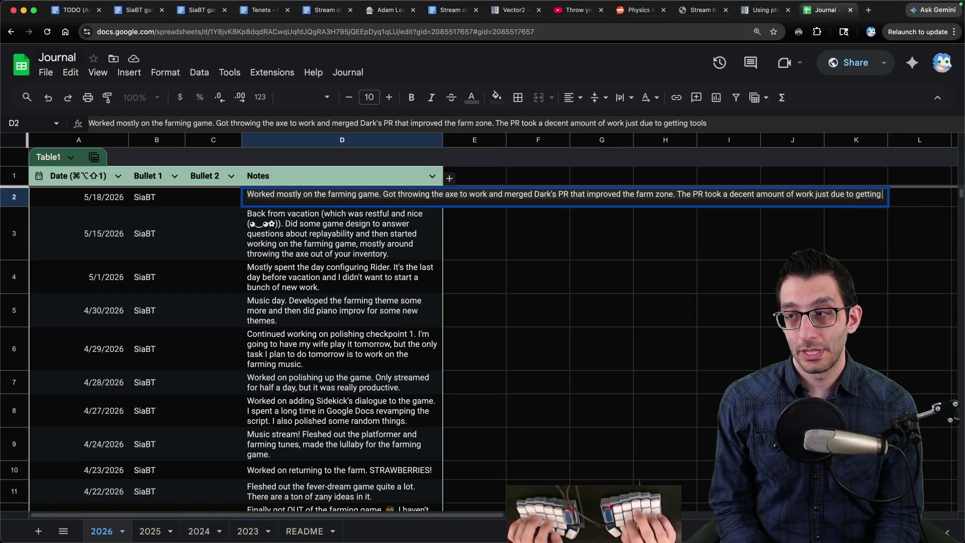
type(" toolsrains to look")
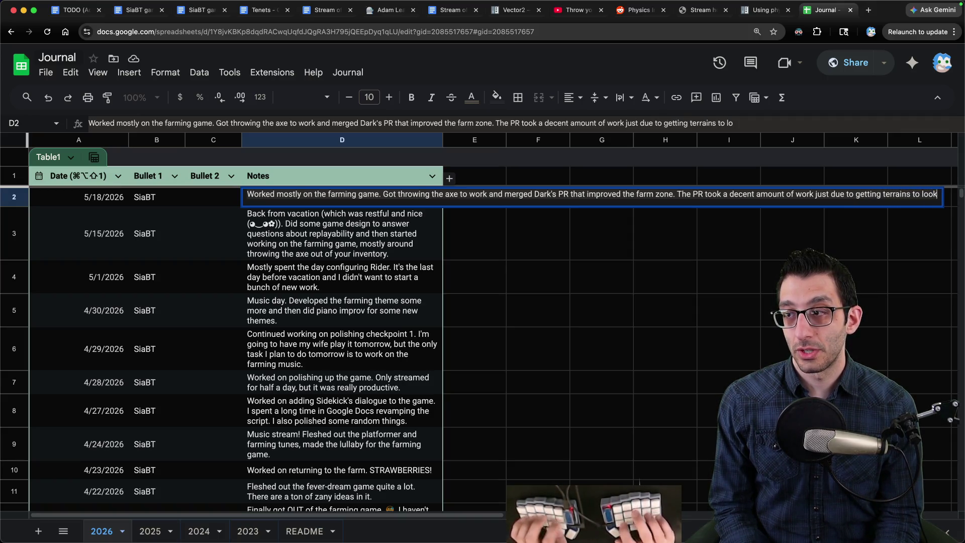
type(" good.")
key("Return")
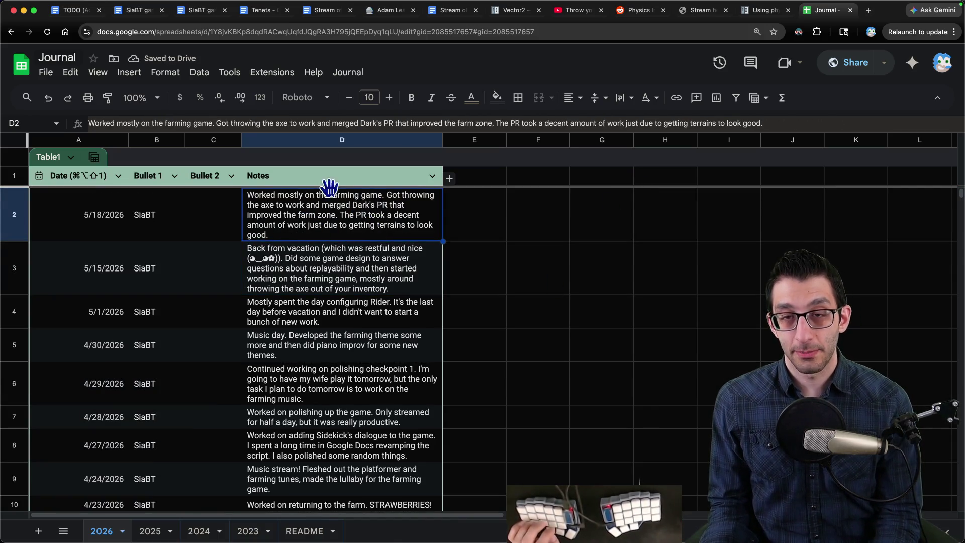
key("super+t")
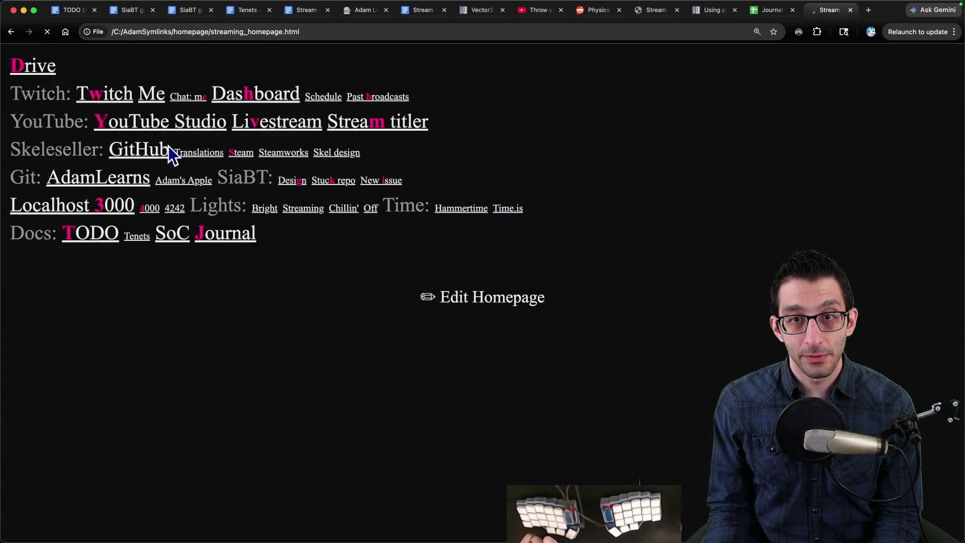
Open the closed pull request #7 'Add new farm environment' on GitHub and scroll through its map images
left_click(163, 151)
left_click(209, 113)
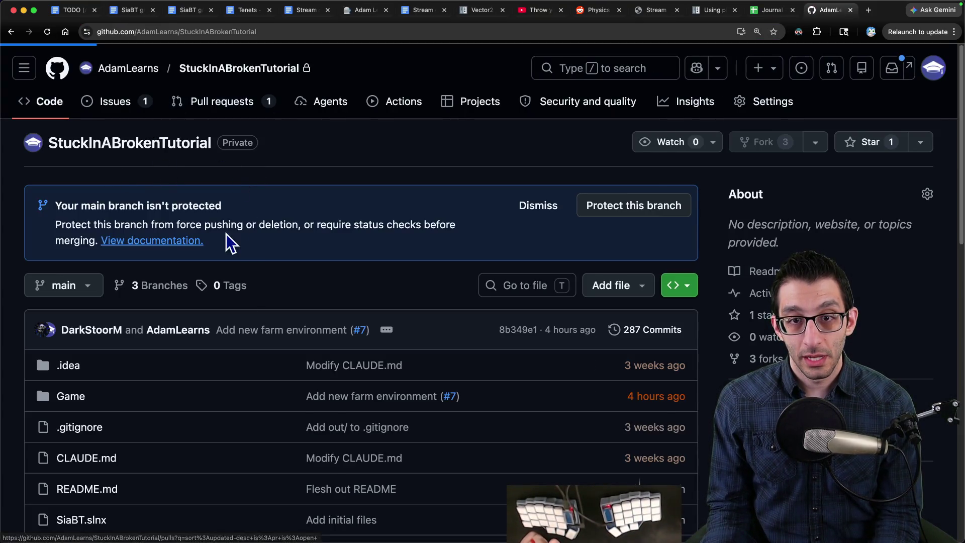
left_click(145, 222)
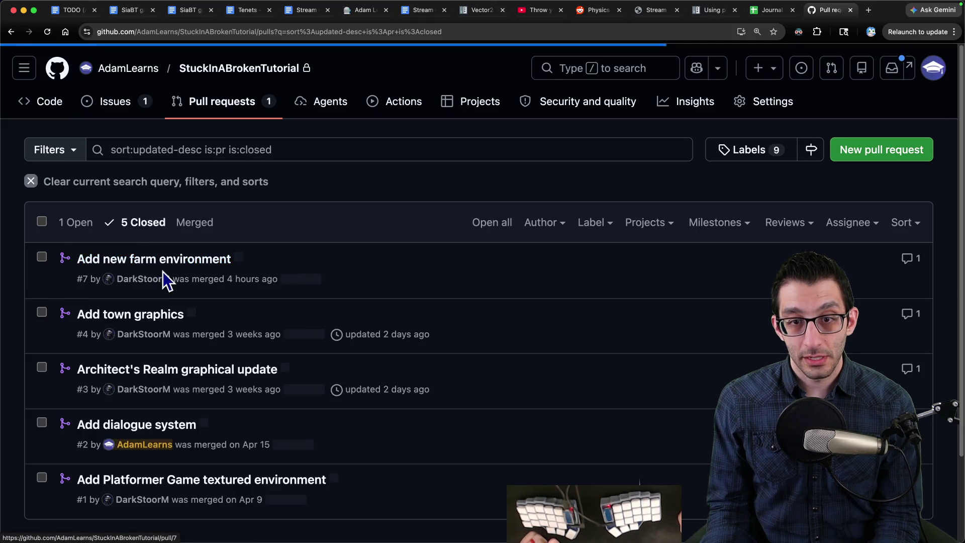
left_click(320, 271)
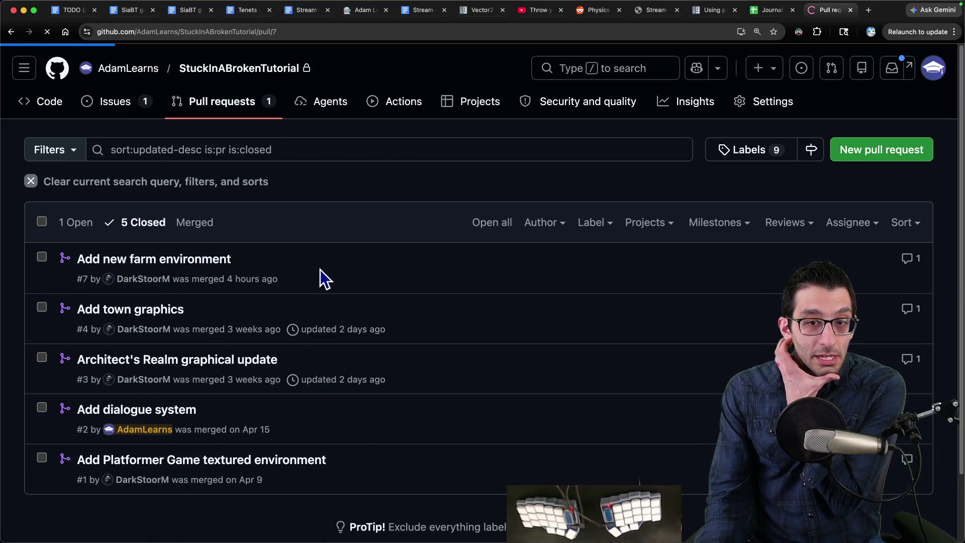
scroll(322, 271, "down", 6)
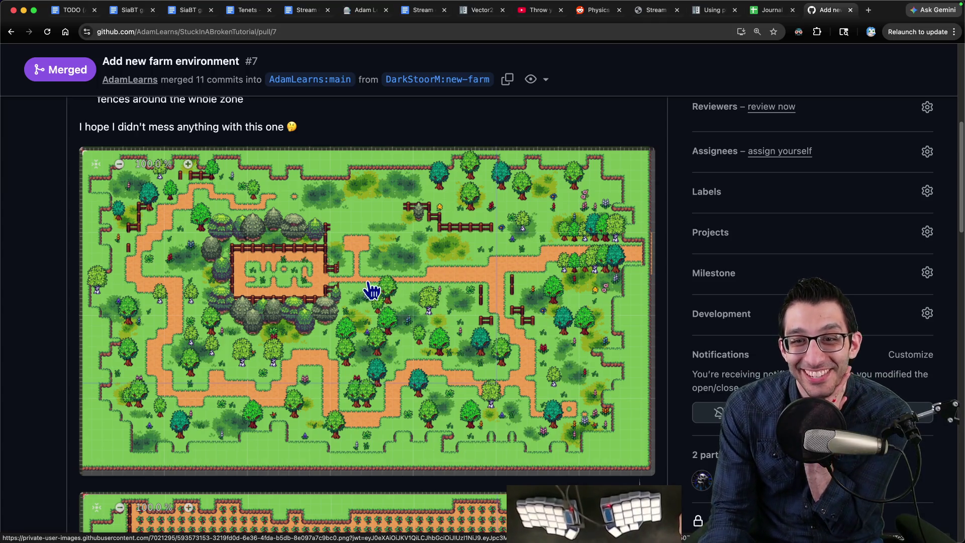
scroll(417, 316, "down", 1)
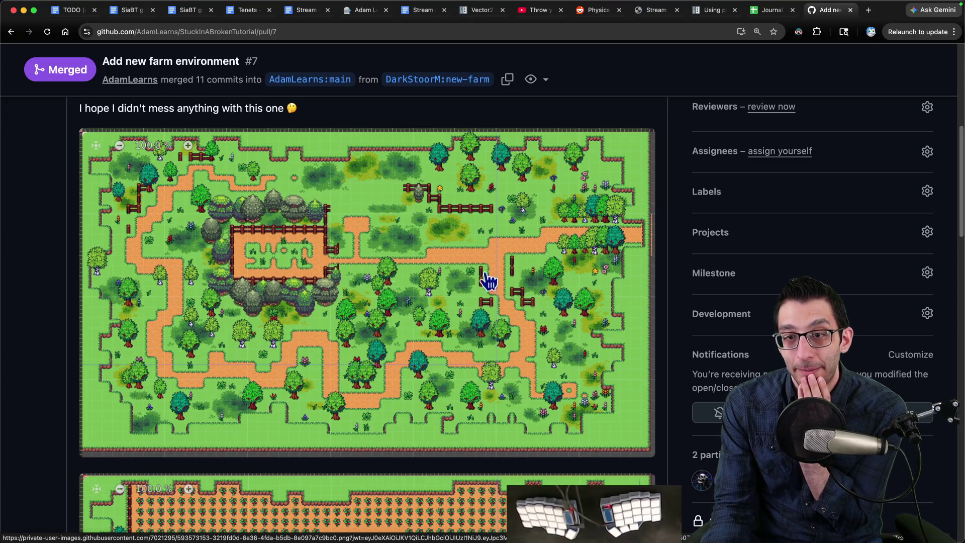
scroll(468, 242, "down", 10)
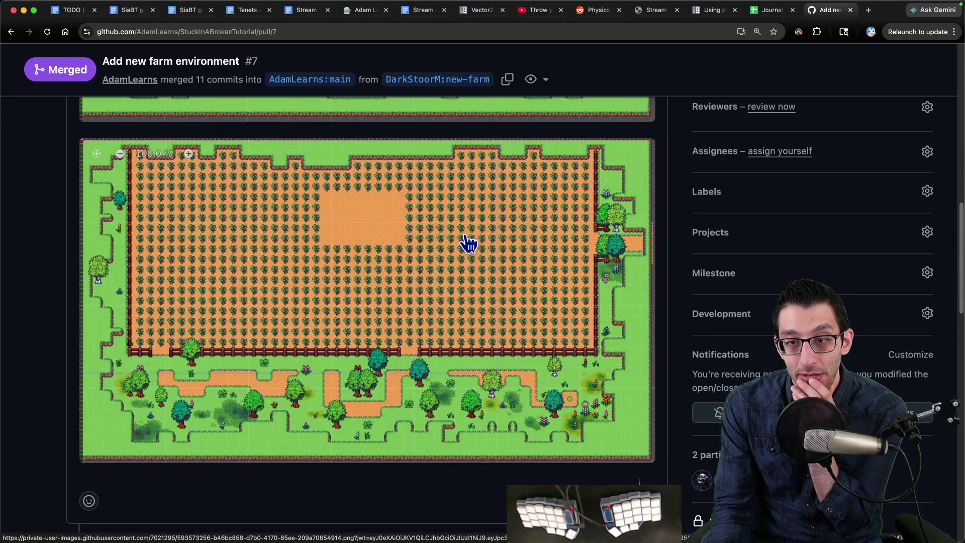
scroll(467, 243, "up", 20)
Close the PR tab, then run the farming game from Godot for a brief playtest and quit it
key("super+w")
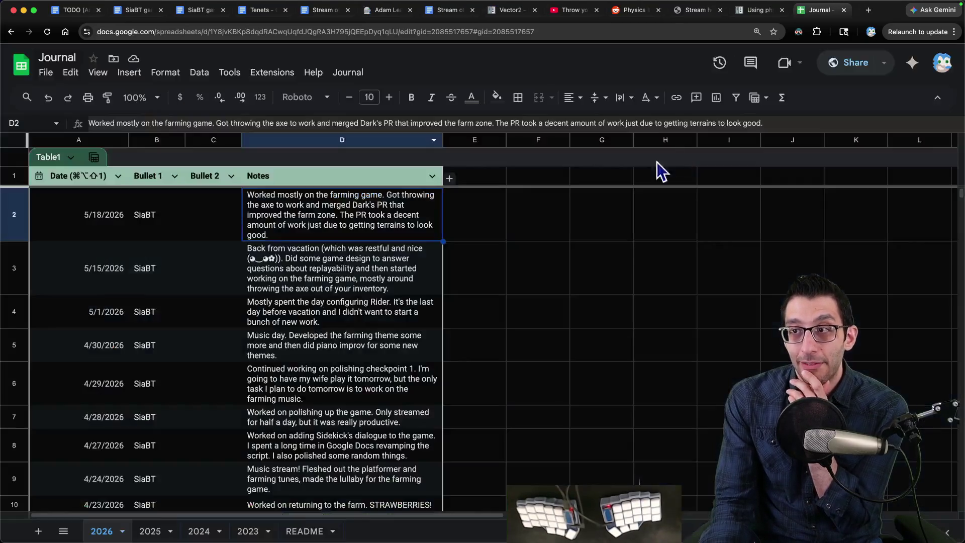
left_click(490, 525)
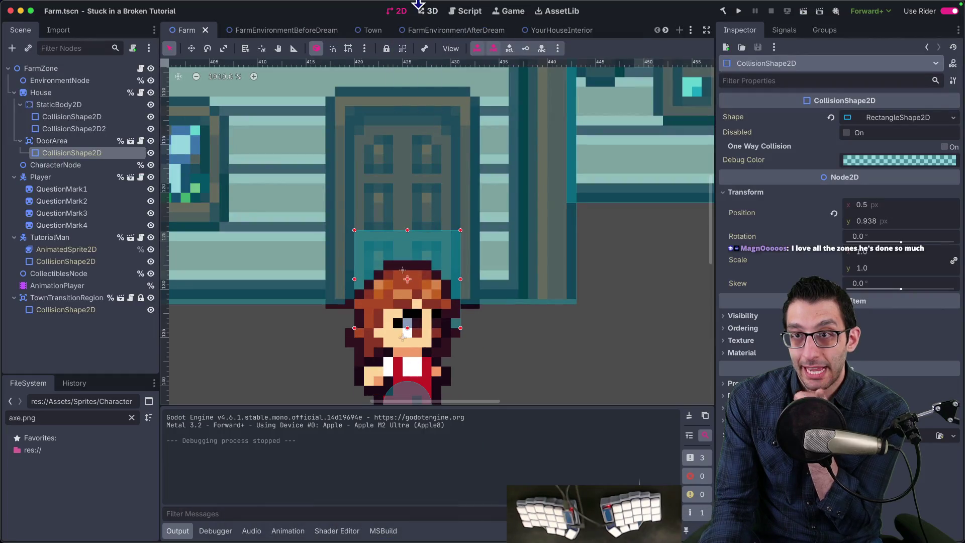
left_click(739, 11)
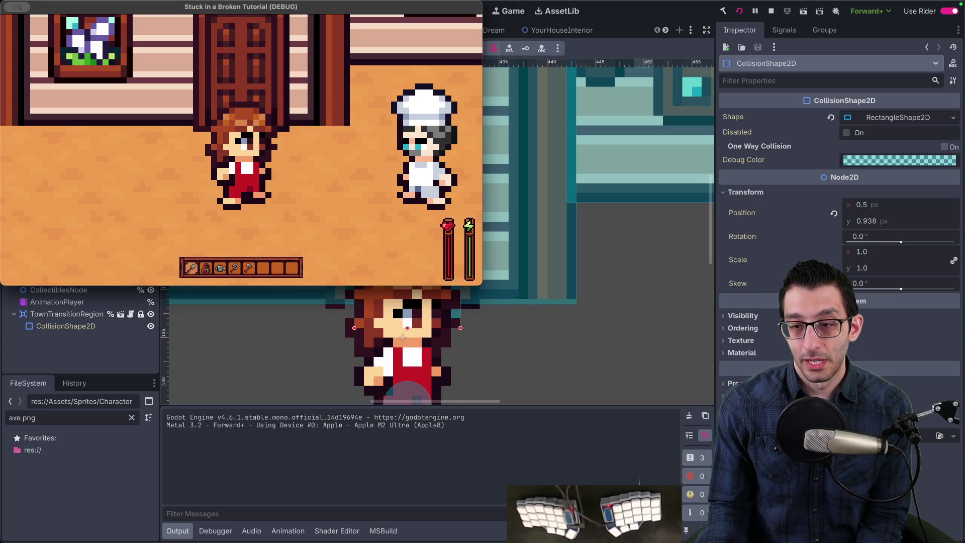
mouse_move(500, 533)
key("super+q")
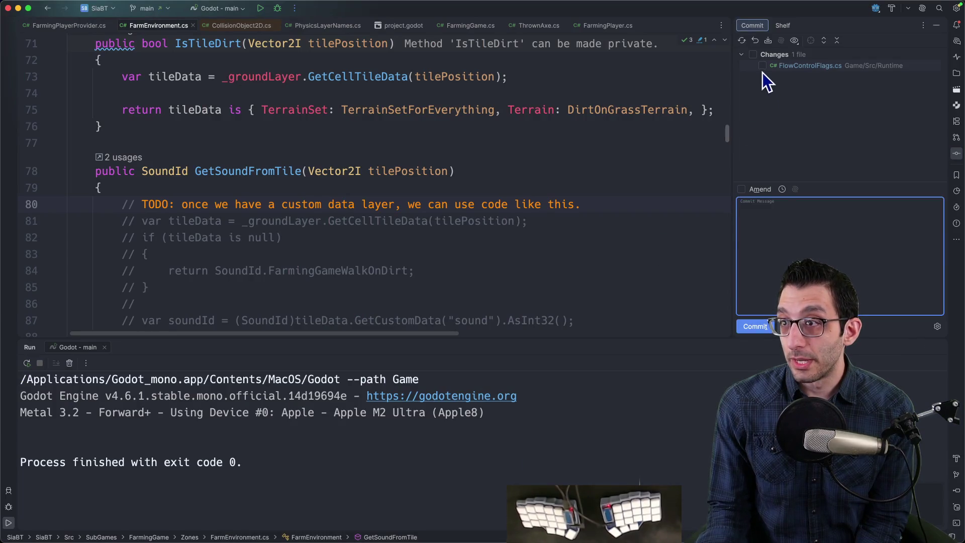
Push the local main commits to the origin remote from Rider, then bring the game window forward
left_click(153, 11)
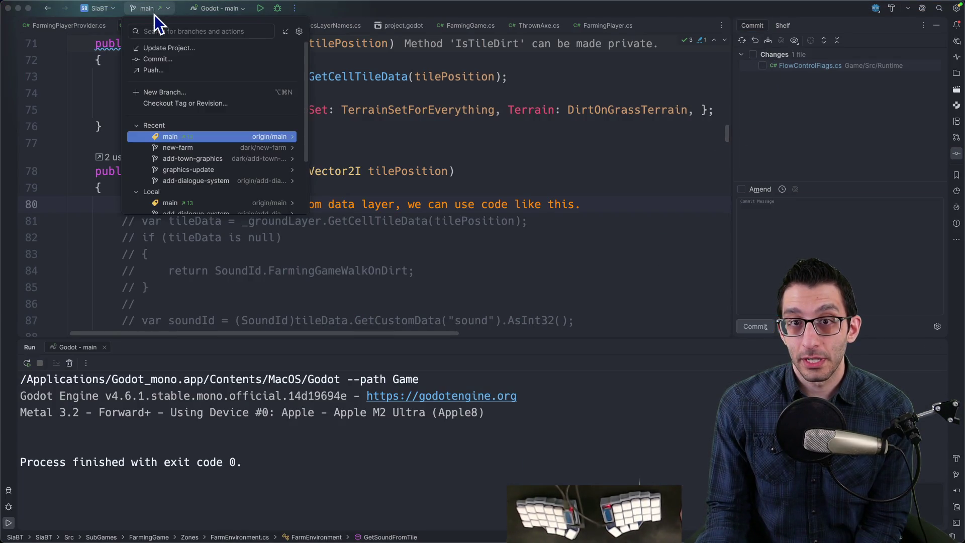
left_click(193, 72)
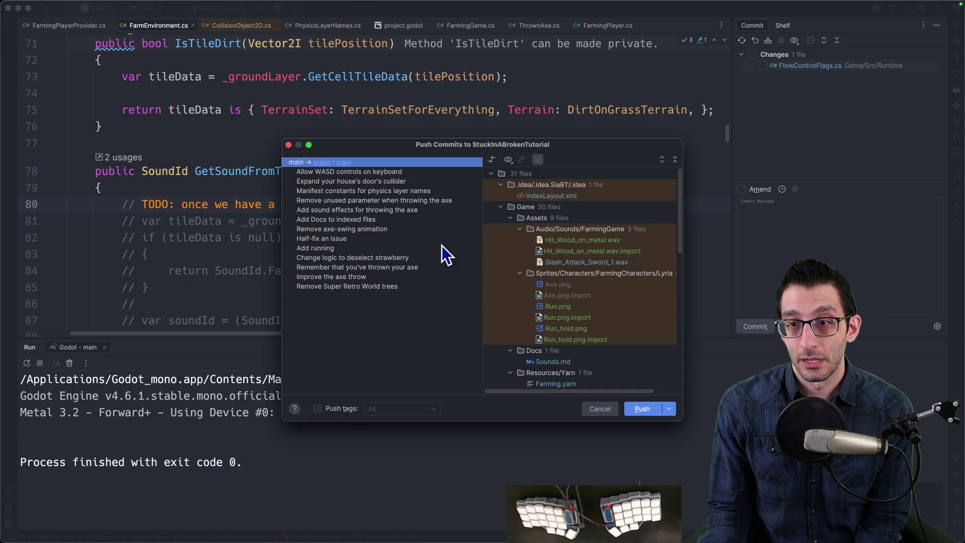
left_click(643, 409)
mouse_move(352, 540)
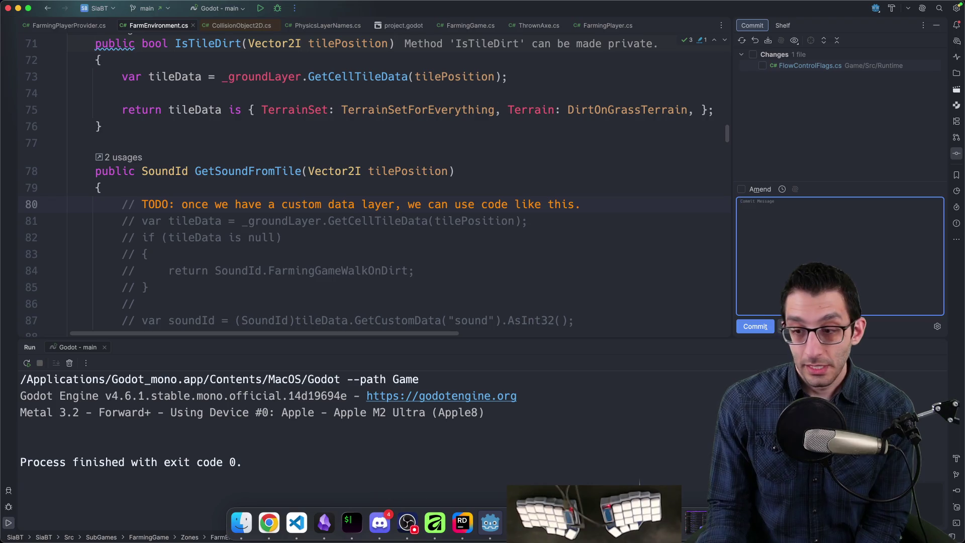
left_click(490, 523)
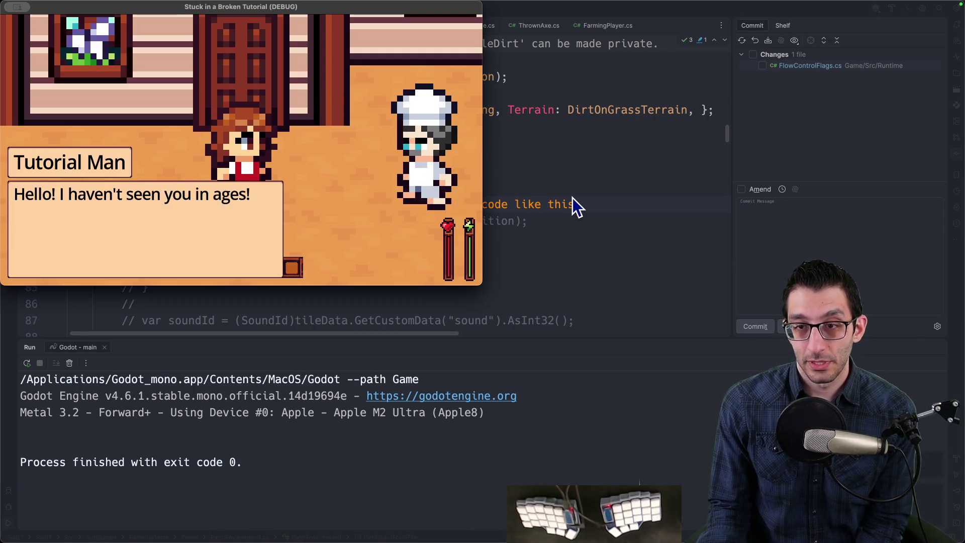
Make the game fullscreen and use the cheats list to switch to the Platformer game
key("F11")
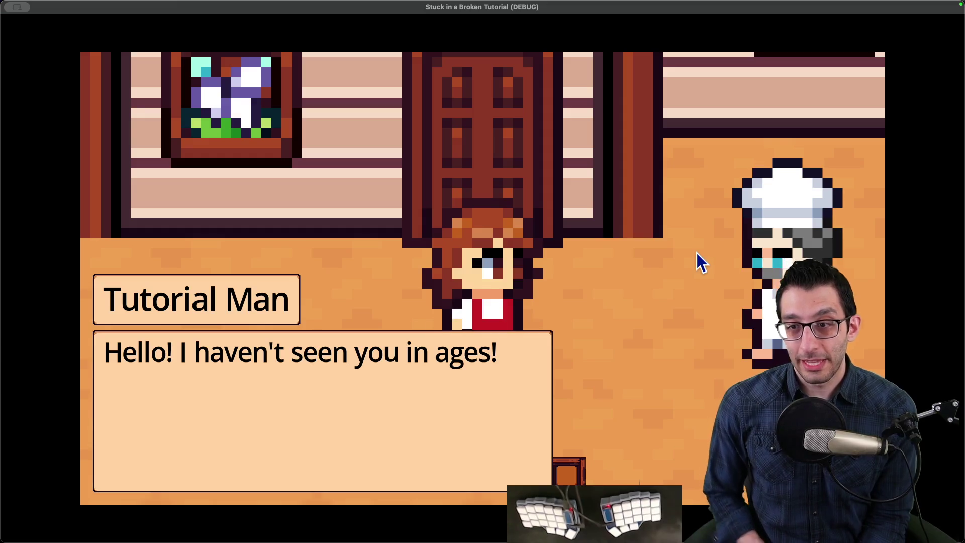
key("Escape")
key("grave")
key("Down")
key("Down")
key("Down")
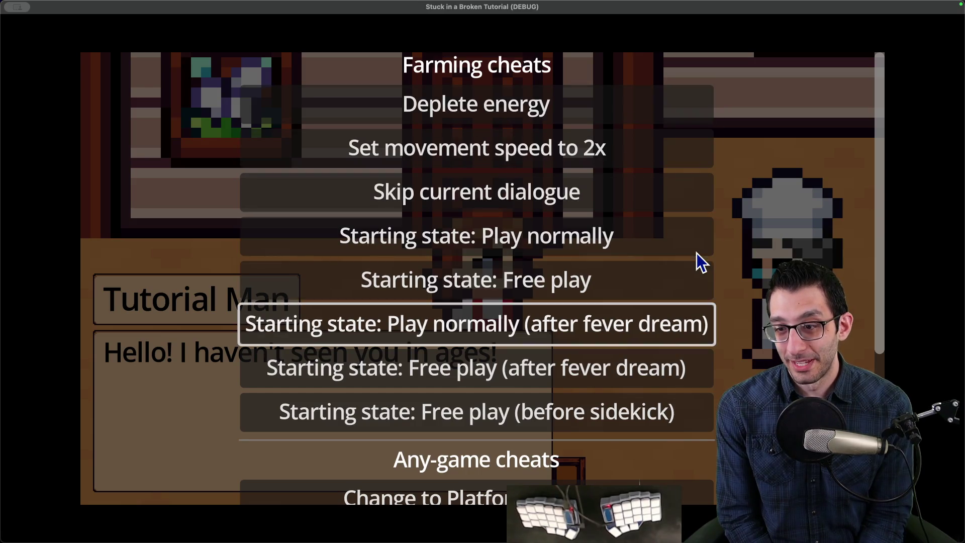
key("Down")
key("Up")
key("Return")
Use the Platformer teleport cheats to move the player into the cave level
key("grave")
key("Down")
key("Down")
key("Down")
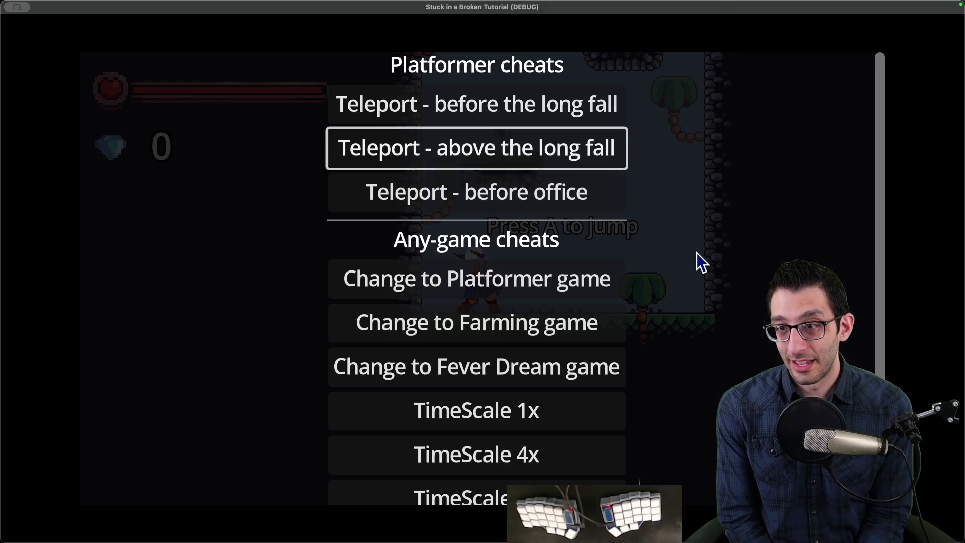
key("Up")
key("Up")
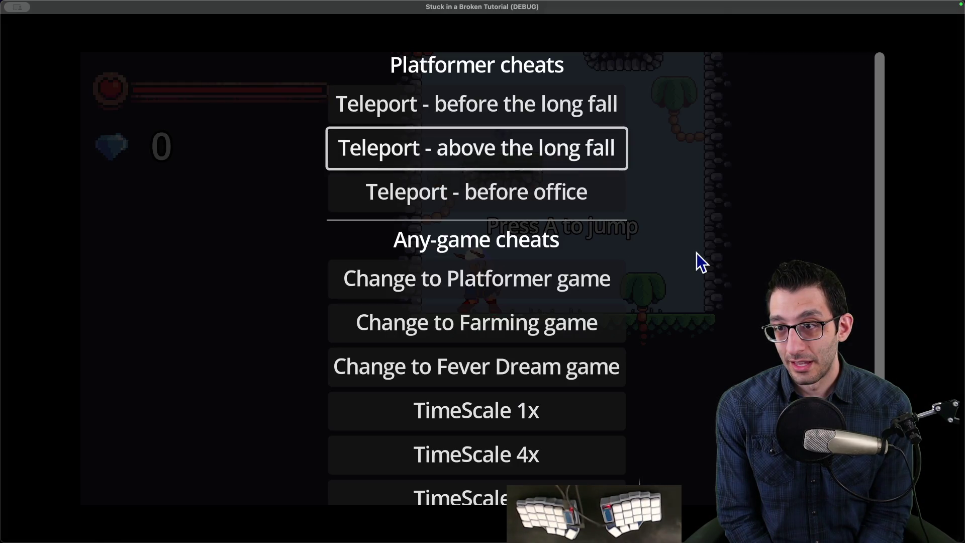
key("Up")
key("Down")
key("Return")
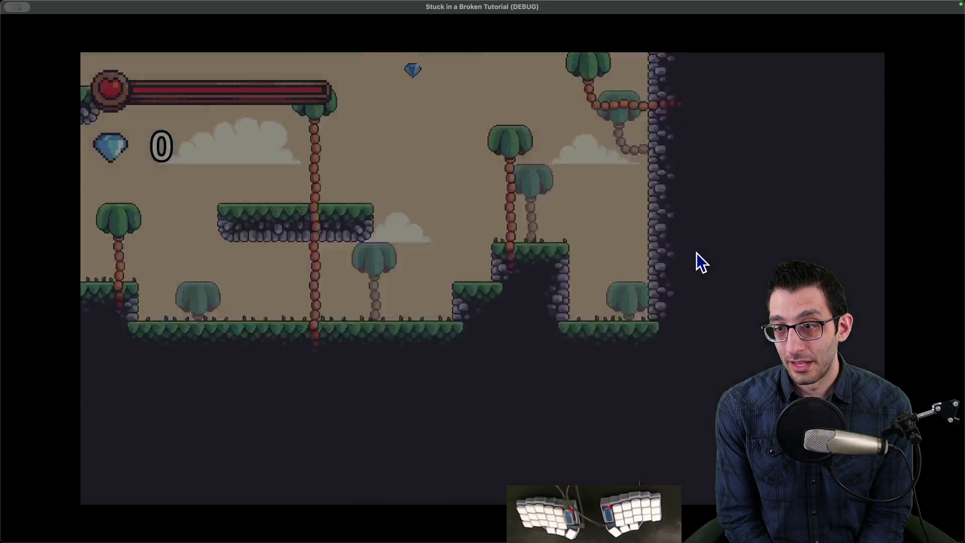
key("grave")
key("Up")
key("grave")
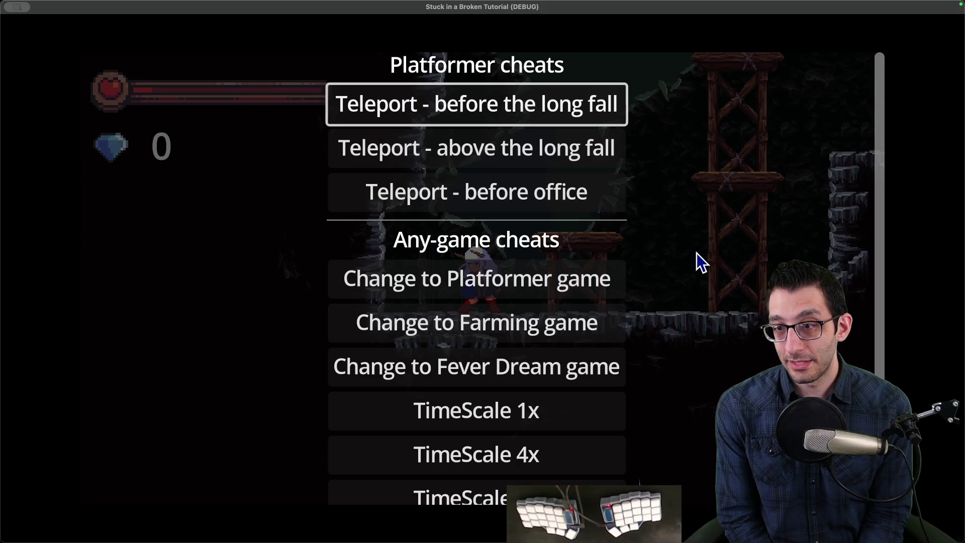
key("Down")
Open Settings from the pause menu, then close it and resume play
key("Down")
key("Down")
key("Down")
key("Return")
key("Escape")
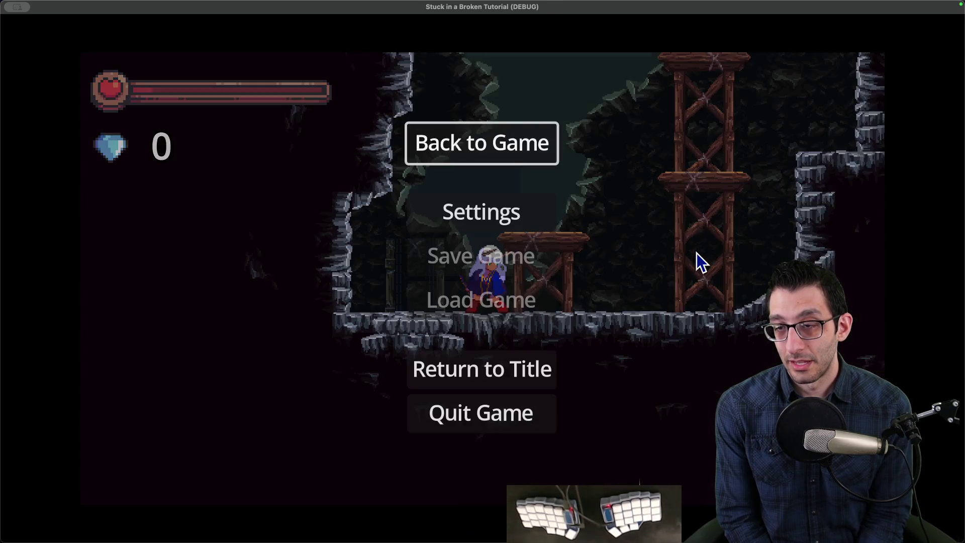
key("Down")
key("Return")
key("Escape")
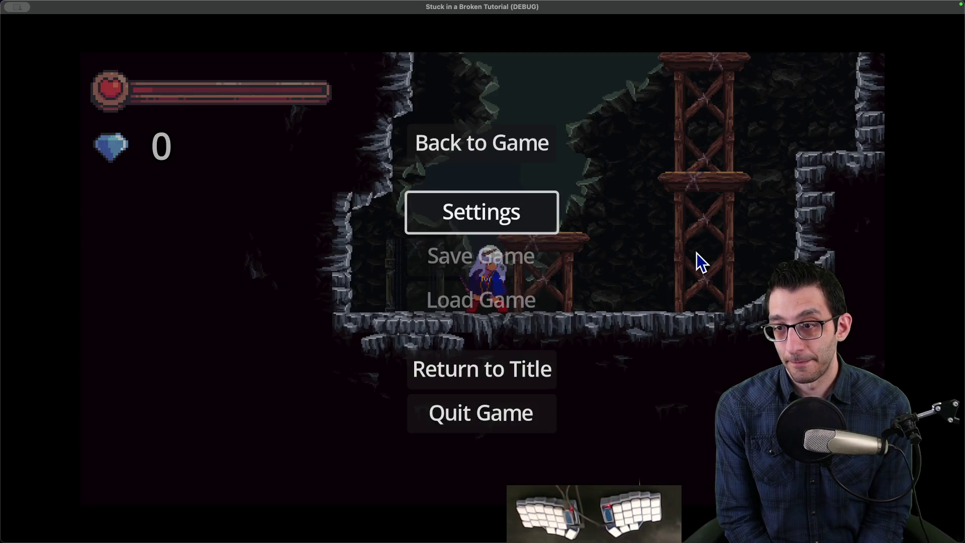
key("Escape")
Run and jump right across the stone ledges down into the lower cave
key("Right")
key("space")
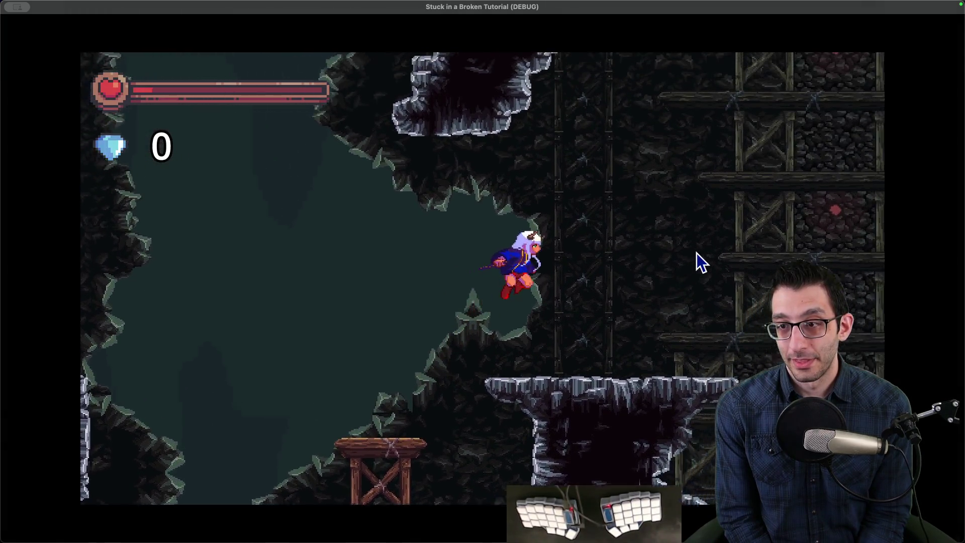
key("Right")
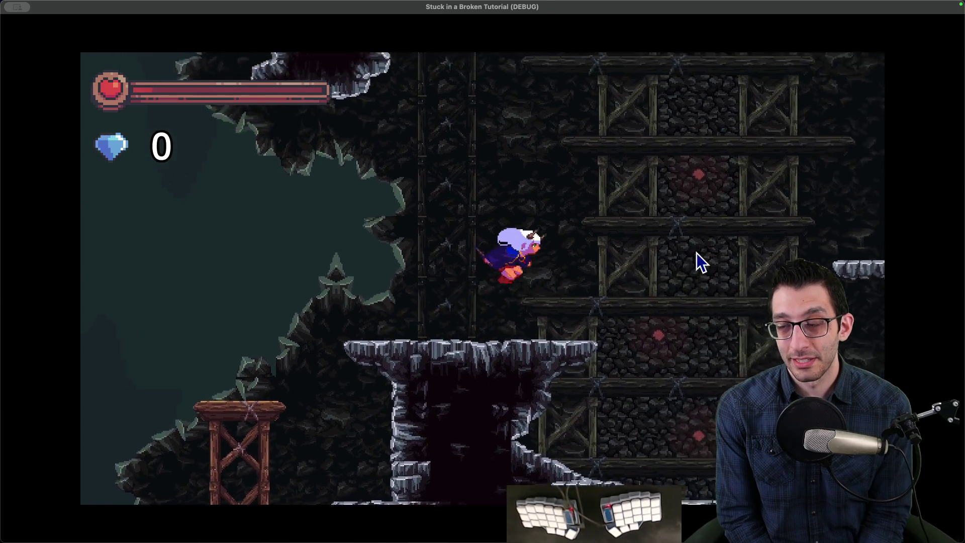
key("space")
key("Right")
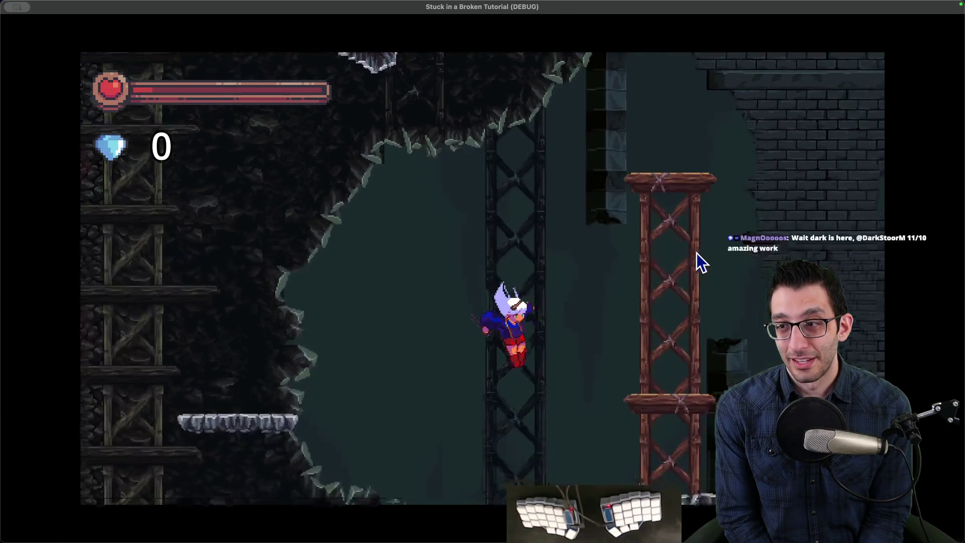
key("space")
key("Right")
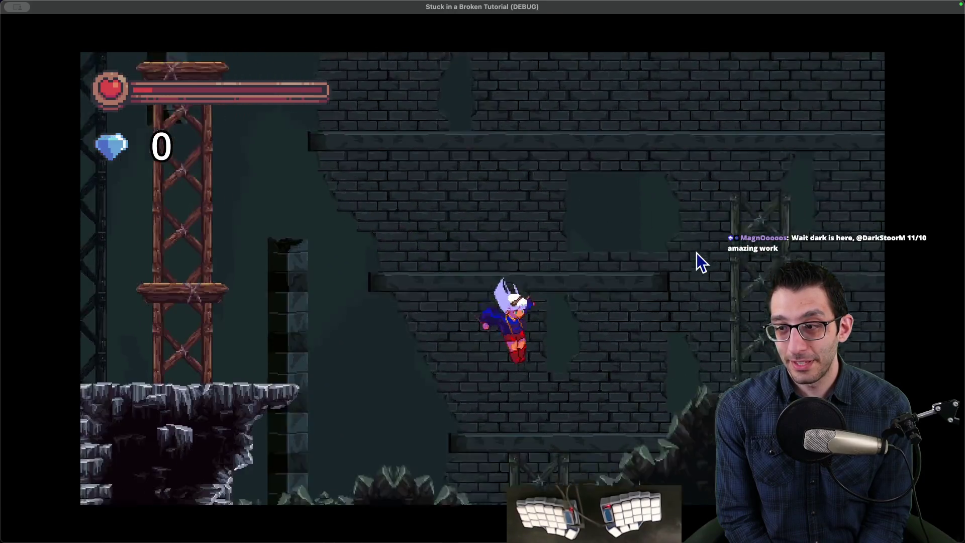
key("space")
key("Right")
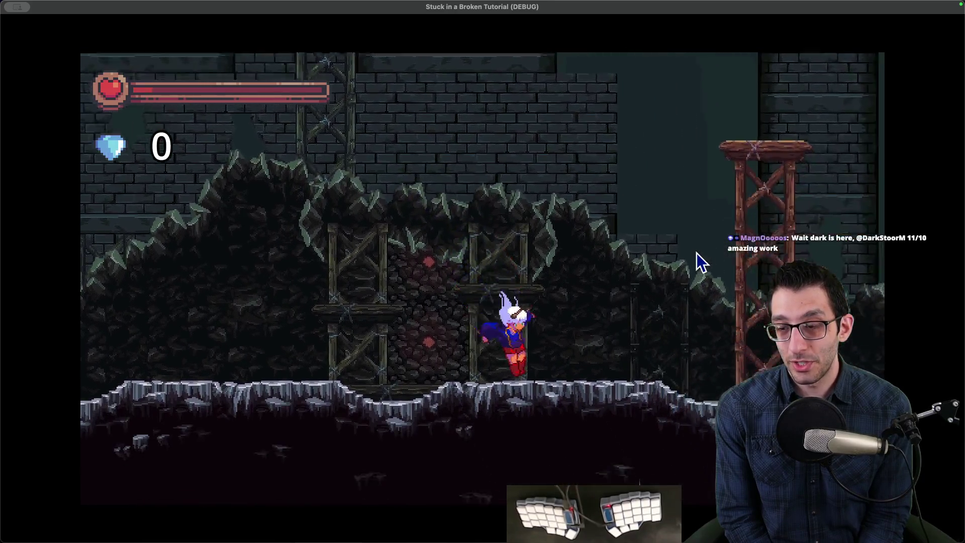
key("space")
key("space")
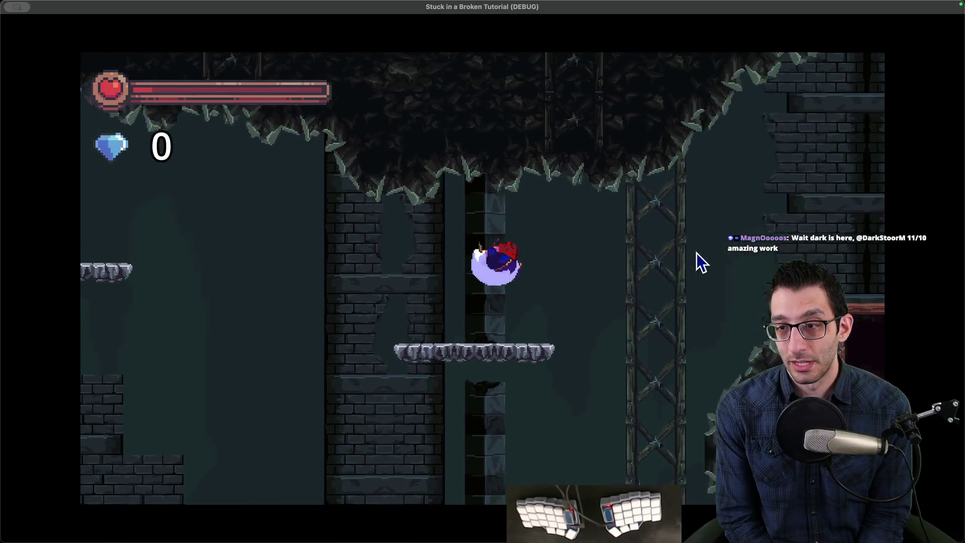
Climb left out of the brick shaft and dash across the scaffolds into the next shaft
key("Left")
key("x")
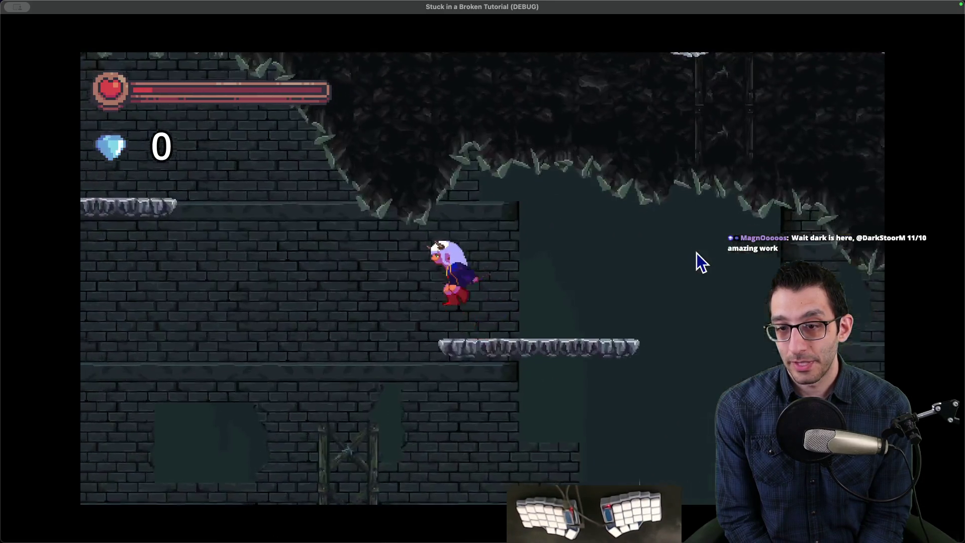
key("space")
key("Left")
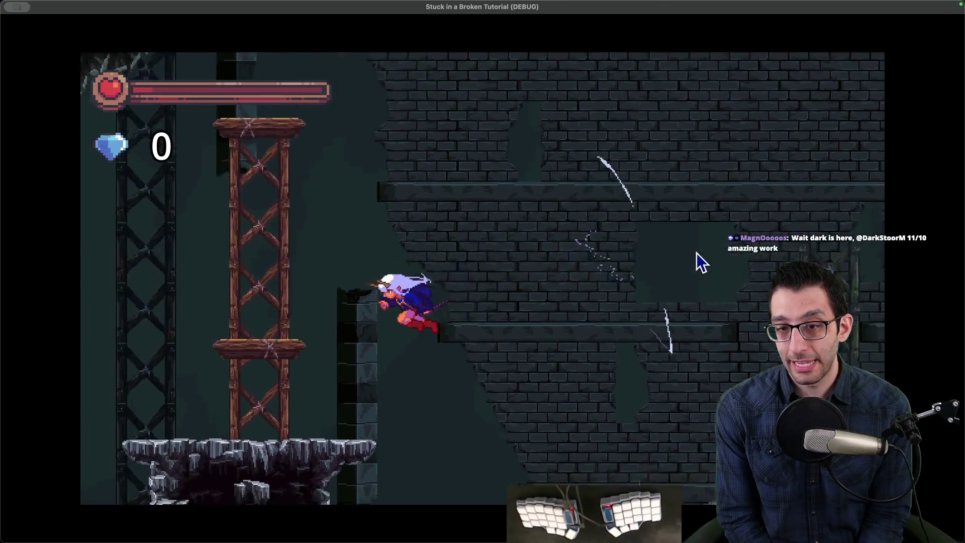
key("space")
key("space")
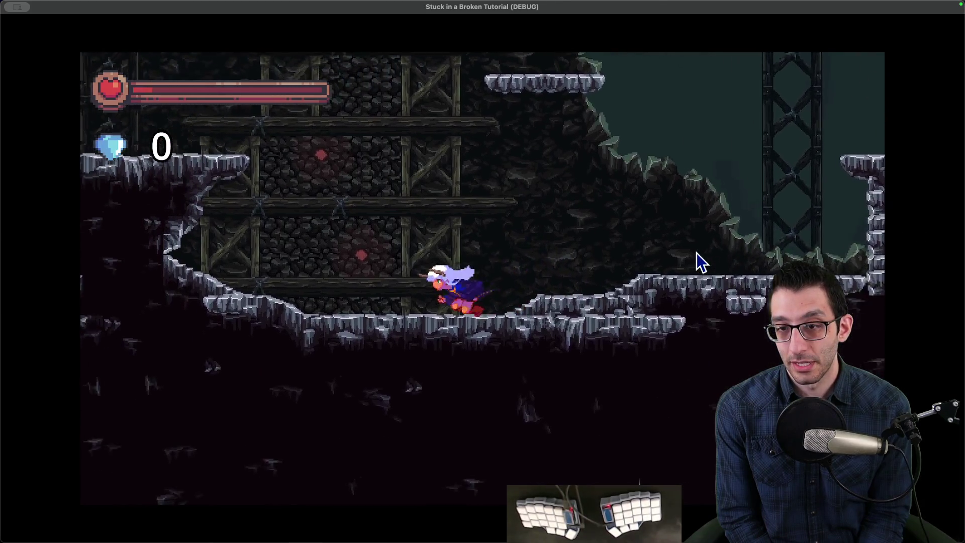
key("x")
key("Right")
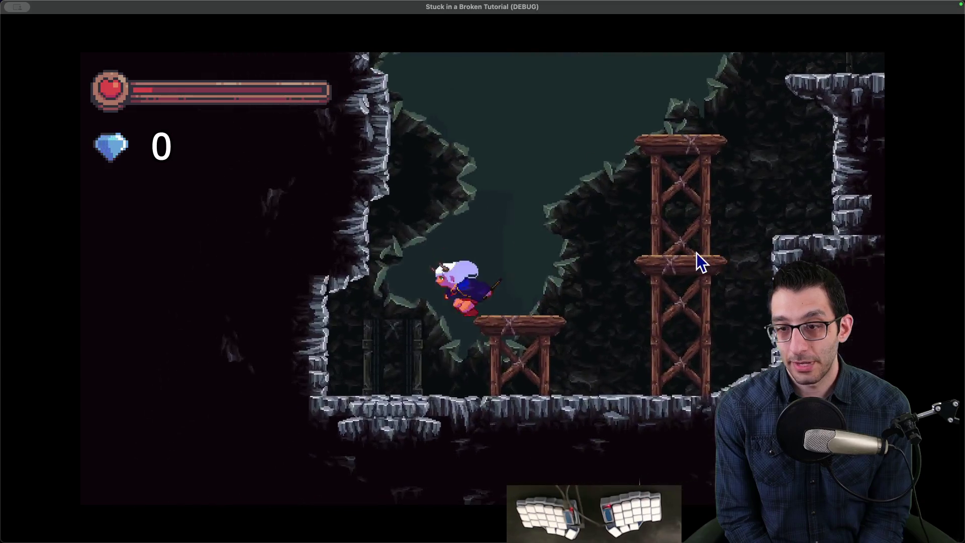
key("space")
key("space")
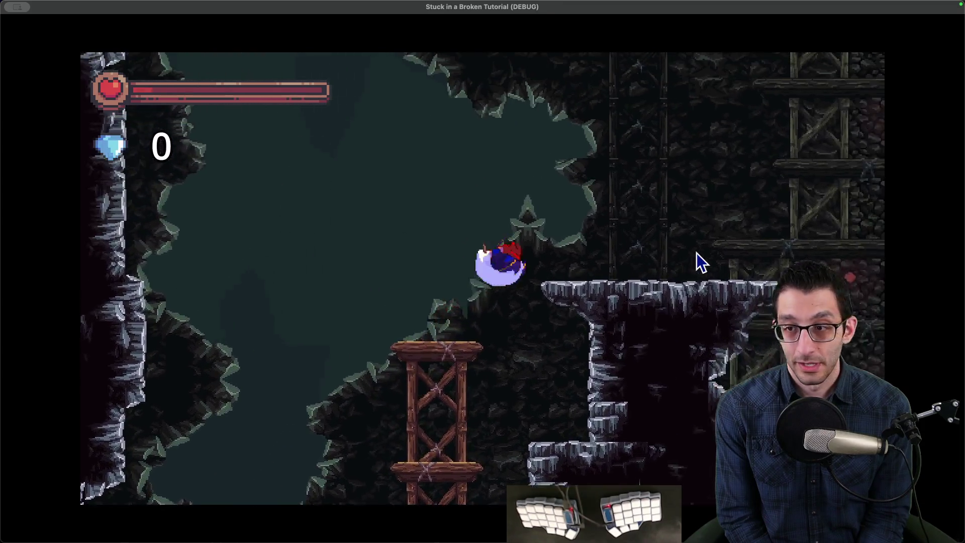
key("x")
key("Right")
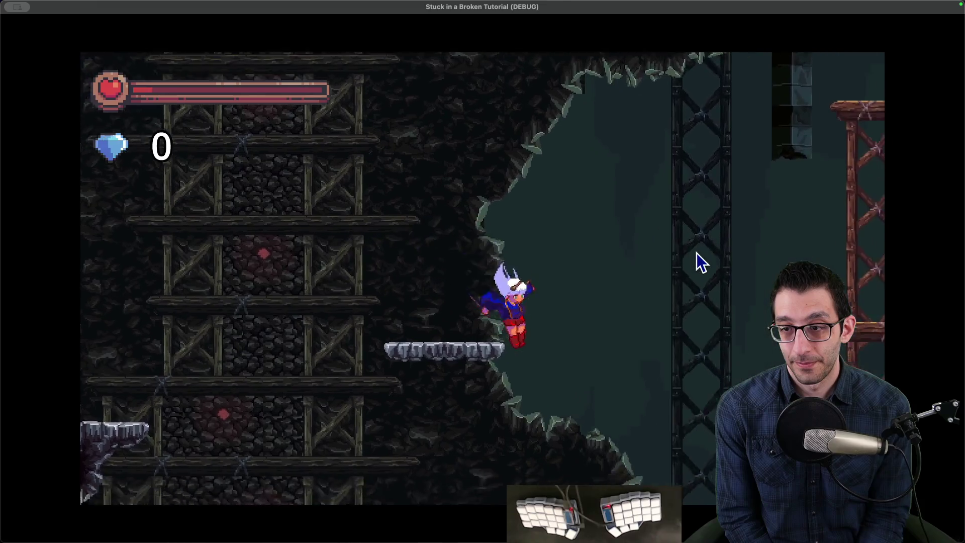
key("space")
key("space")
Dash and wall-jump up through the caves to the wooden door, enter it, and pause
key("x")
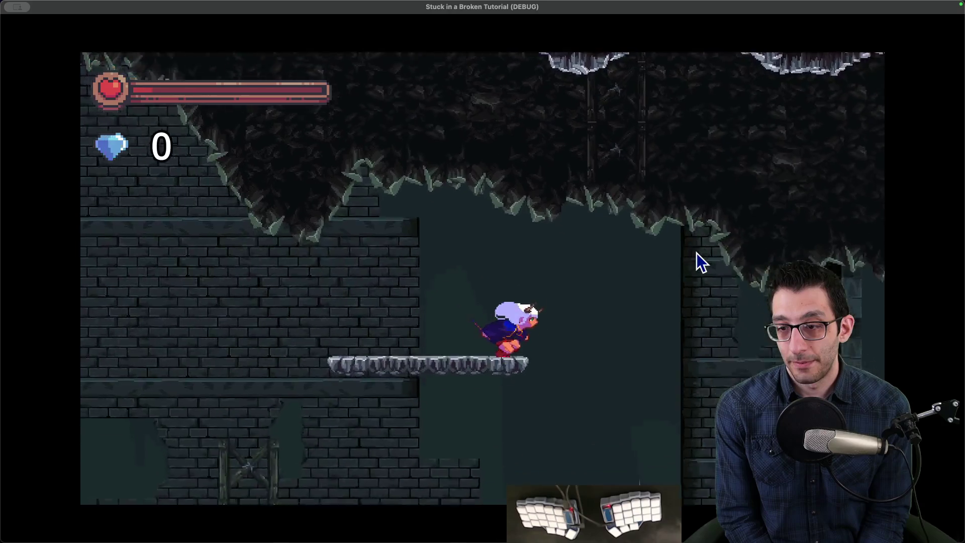
key("space")
key("space")
key("x")
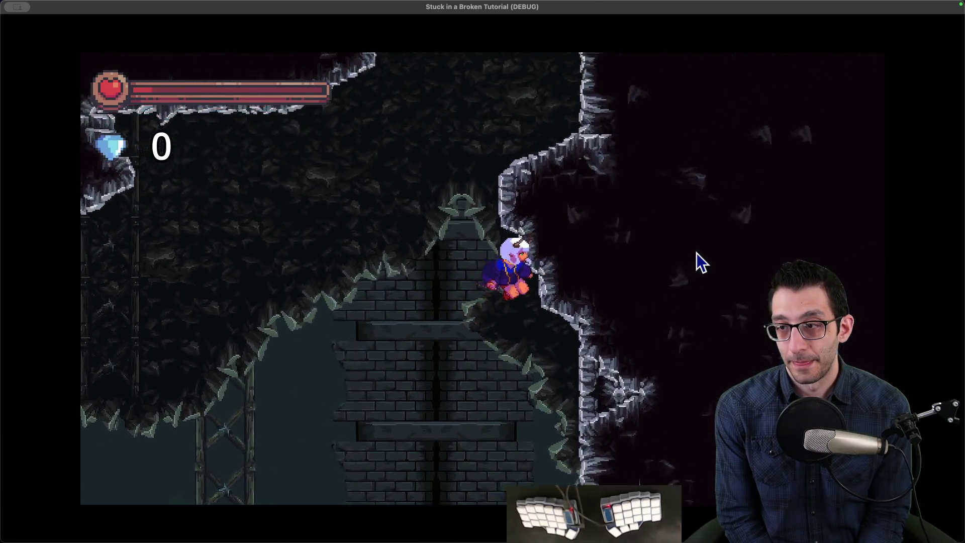
key("x")
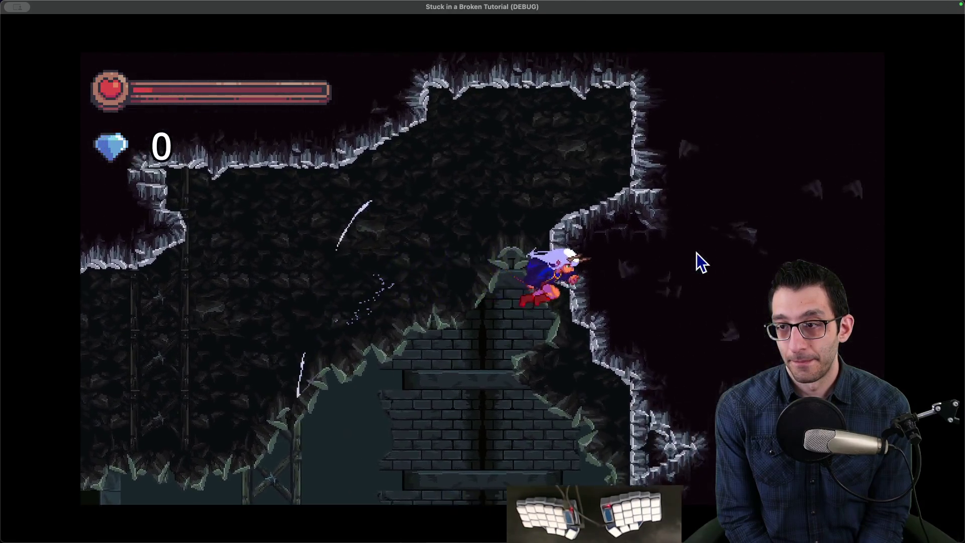
key("x")
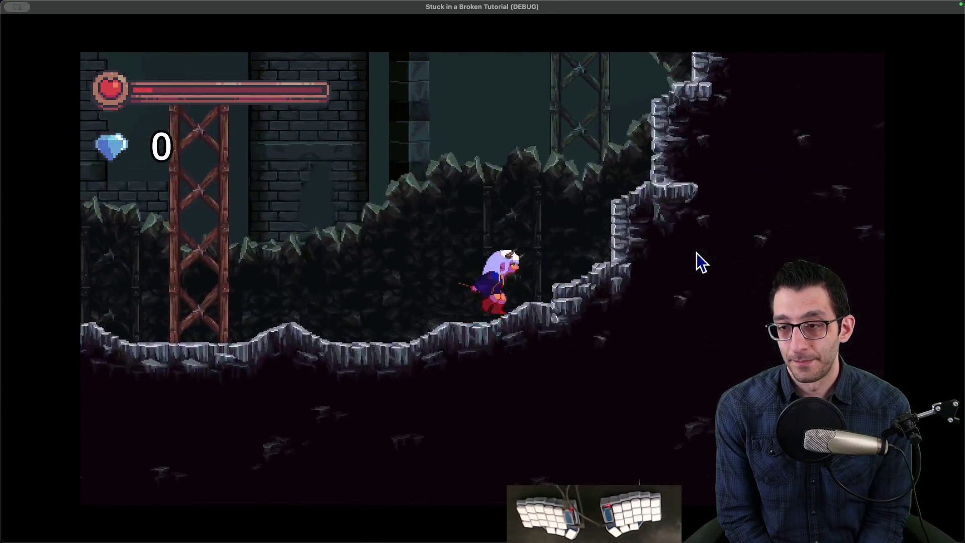
key("Right")
key("Right")
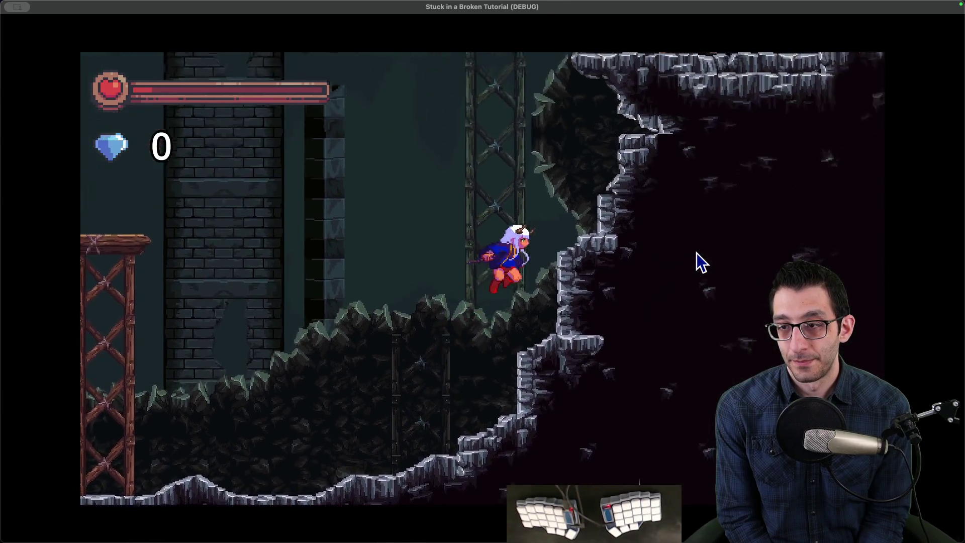
key("x")
key("Up")
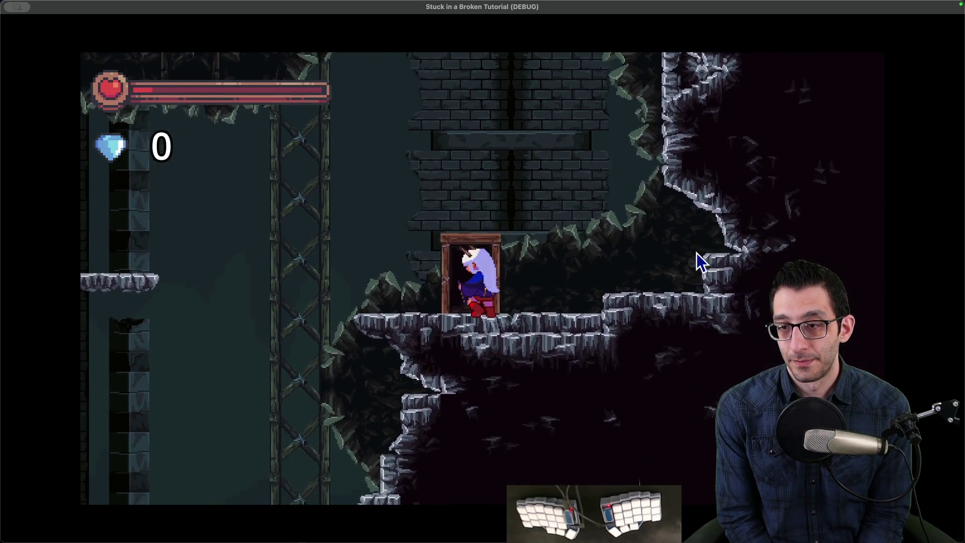
key("Escape")
Quit the game, then add a TODO bullet about darkening the Architect's Realm with regenerating glow flies
key("Return")
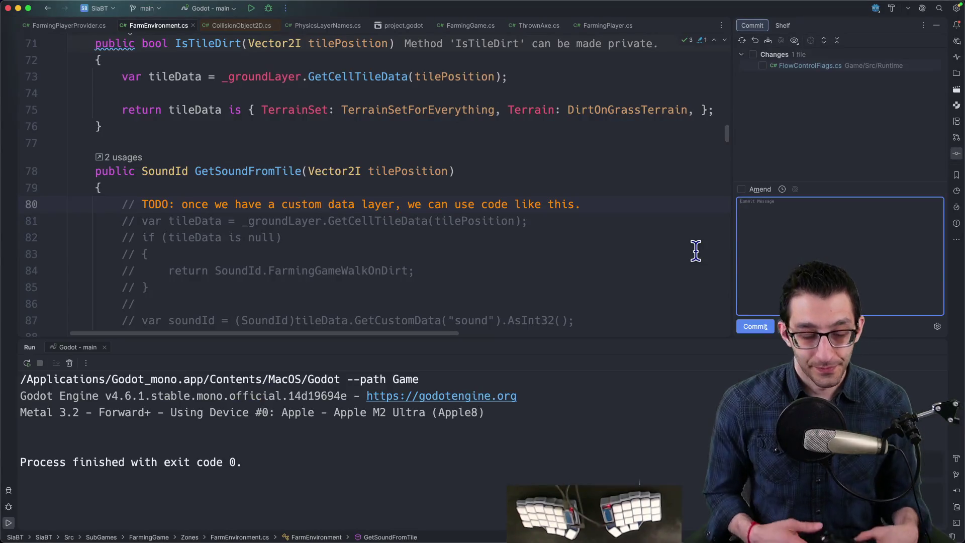
left_click(268, 522)
scroll(397, 201, "down", 10)
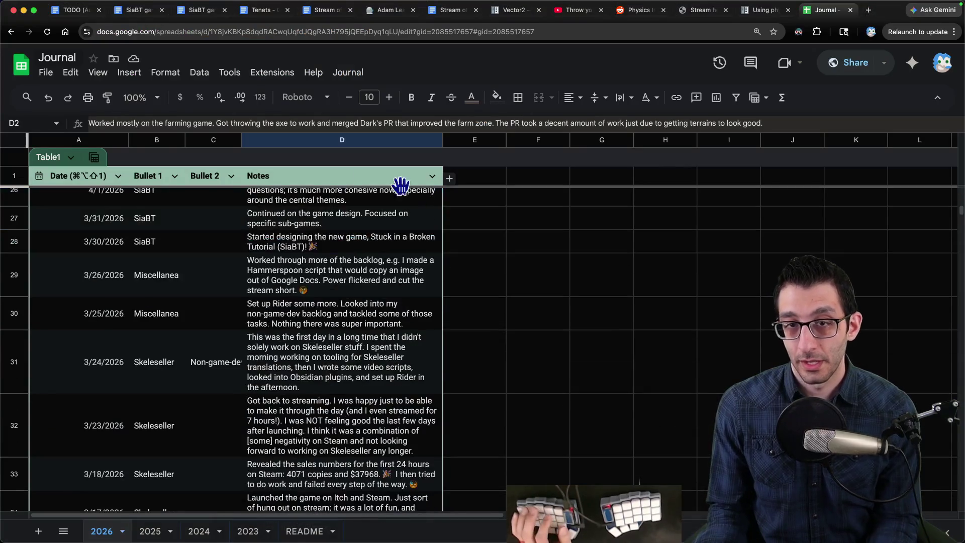
left_click(70, 10)
scroll(516, 306, "down", 15)
scroll(516, 307, "down", 15)
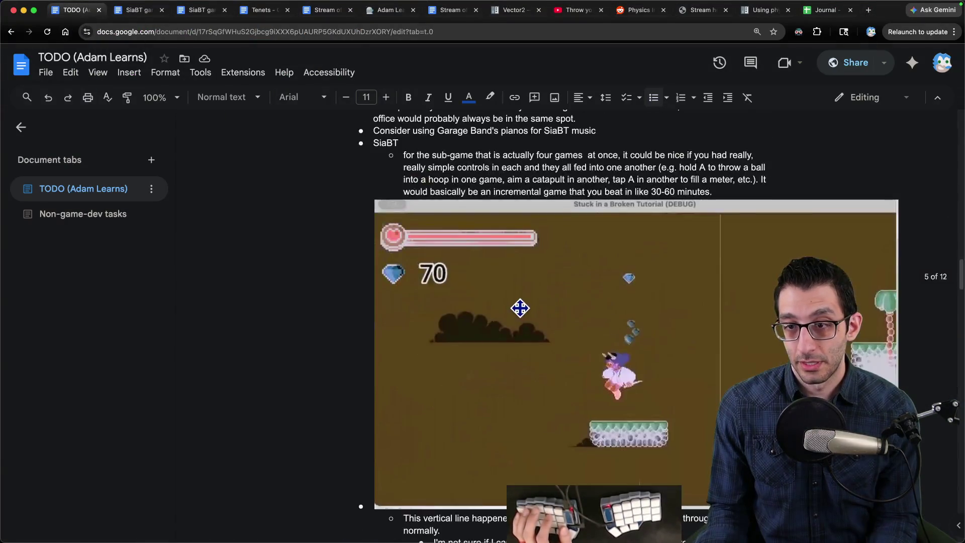
left_click(539, 277)
key("Return")
key("Tab")
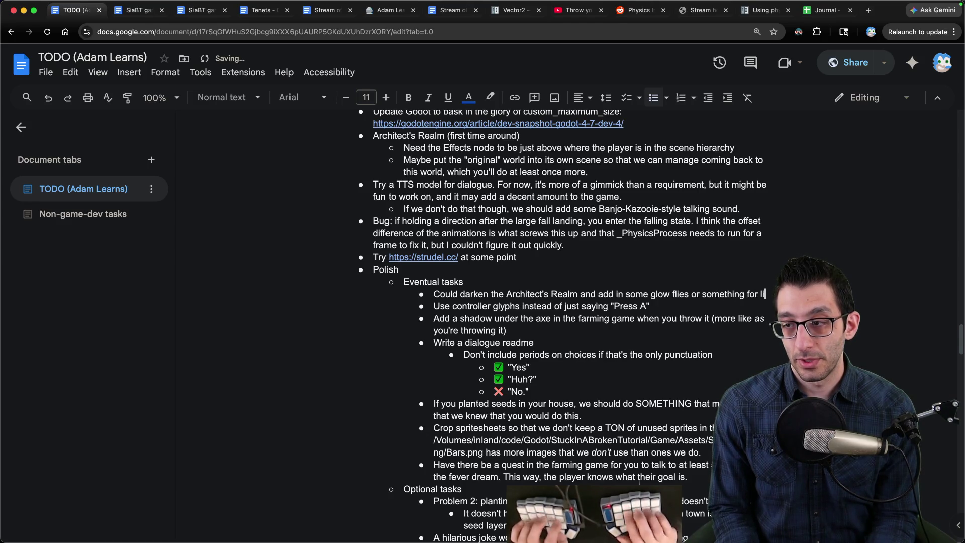
type("ghting. Maybe you could even destroy them with your attack and then")
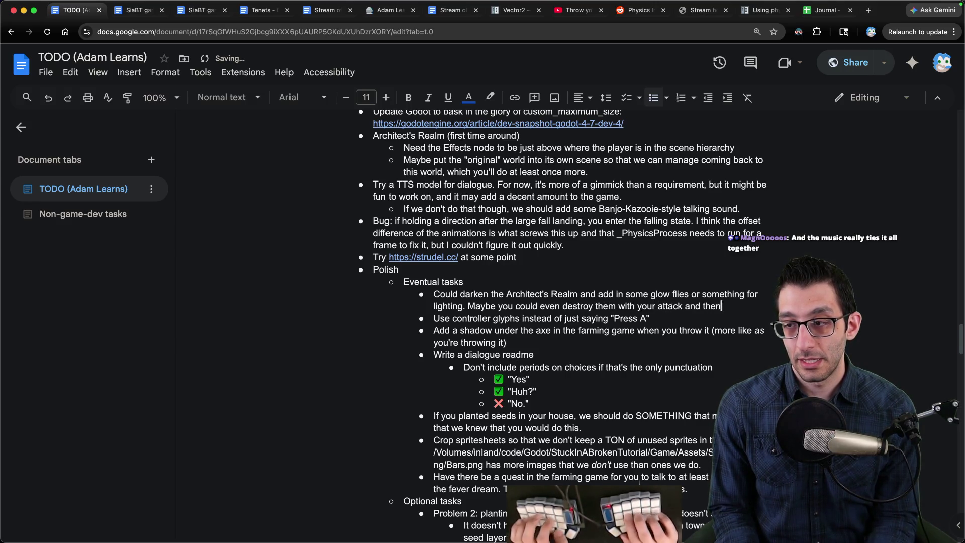
type("rate and fly back to roughly where they should be.")
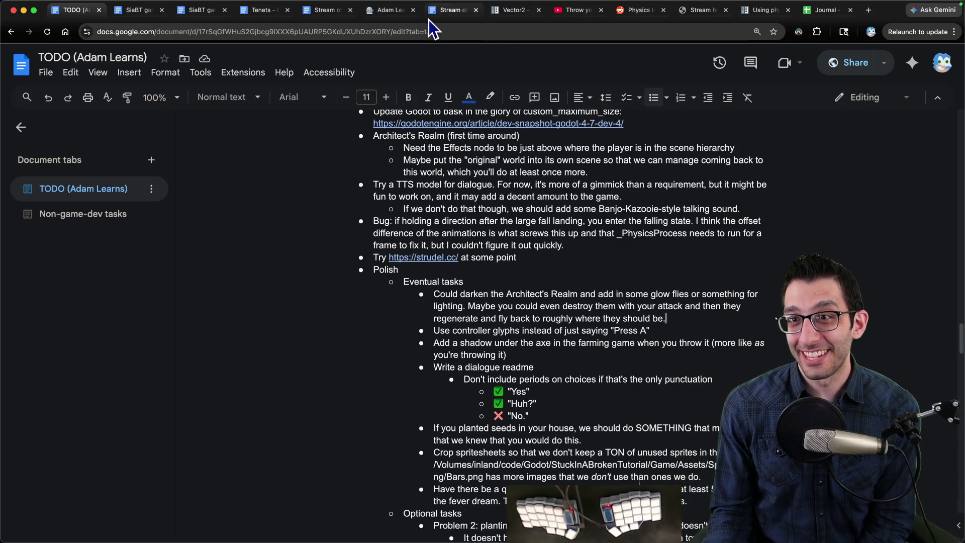
Close the extra tab and every tab after the second stream-of-consciousness document
middle_click(396, 14)
right_click(397, 13)
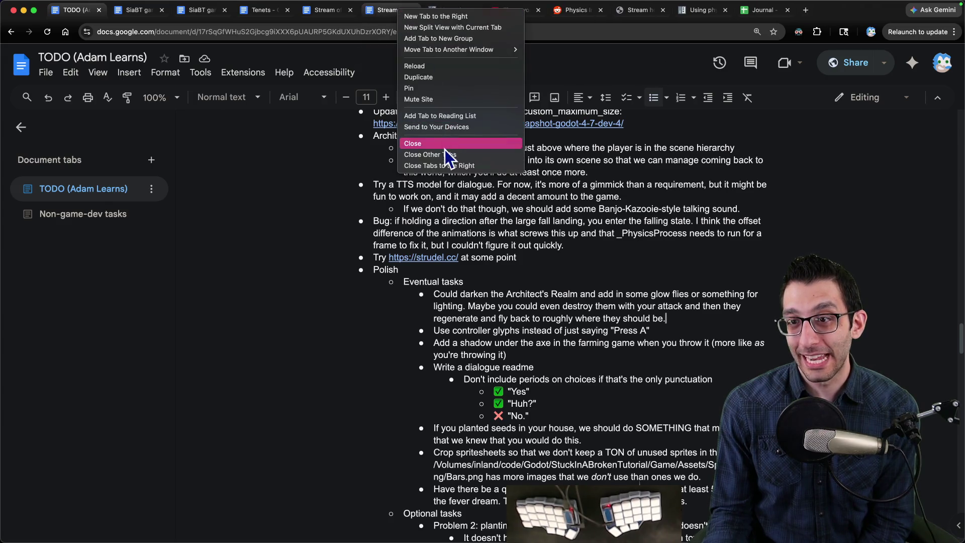
left_click(445, 165)
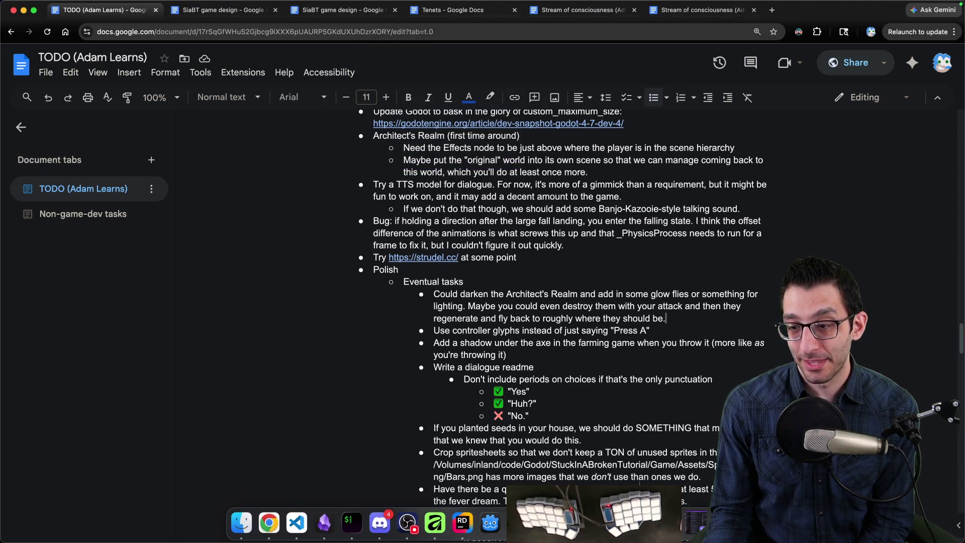
Relaunch the game from Rider and look through the cheat menu and game settings
left_click(468, 527)
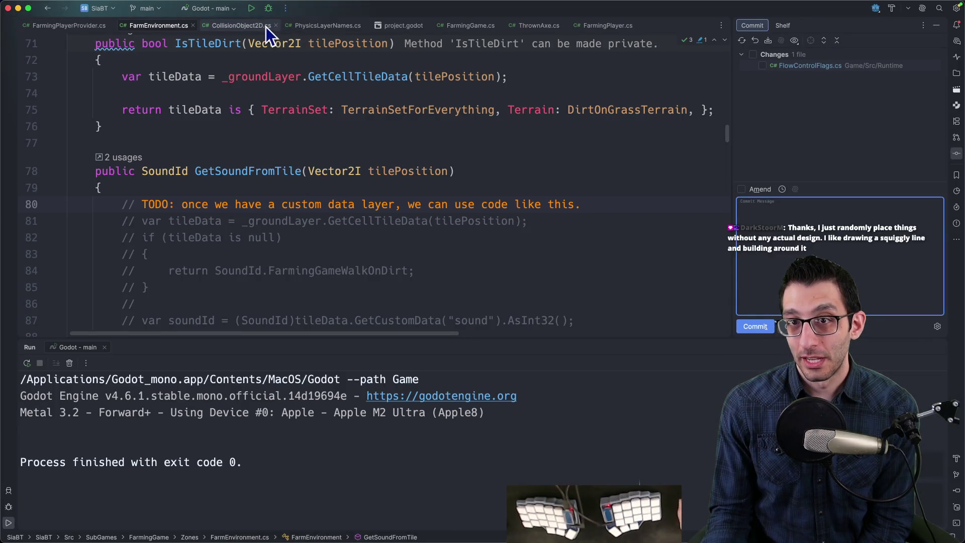
key("ctrl+r")
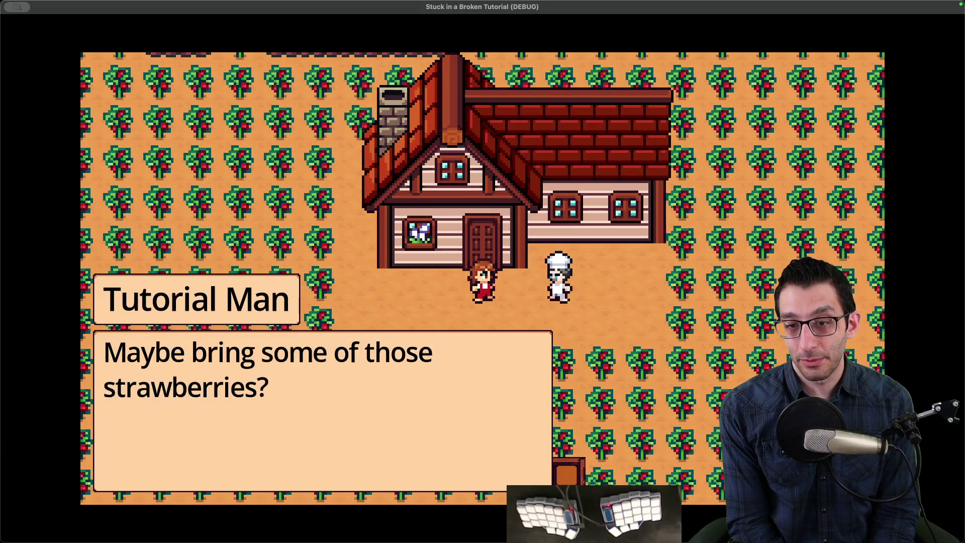
key("F1")
key("Down")
key("Down")
key("Down")
key("Return")
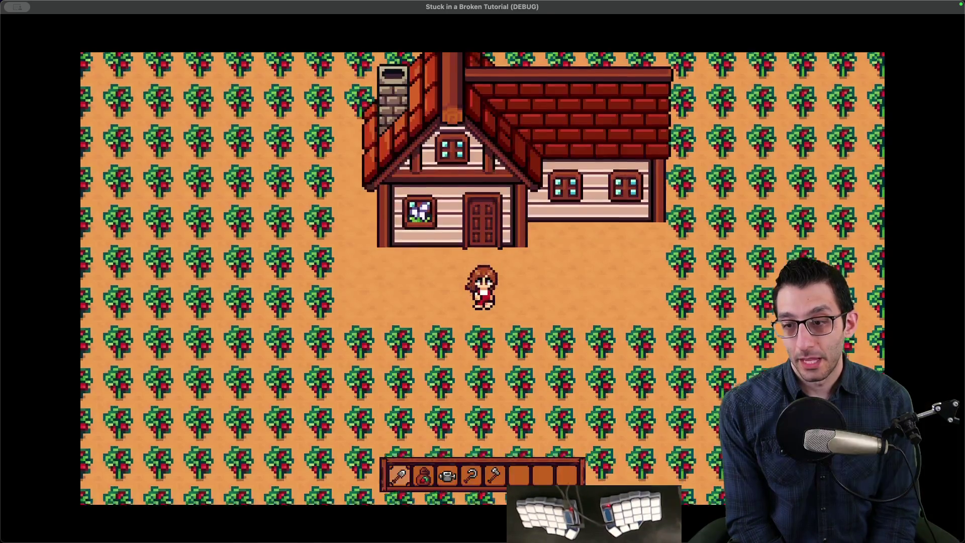
key("Escape")
key("Escape")
key("Escape")
key("Down")
key("Return")
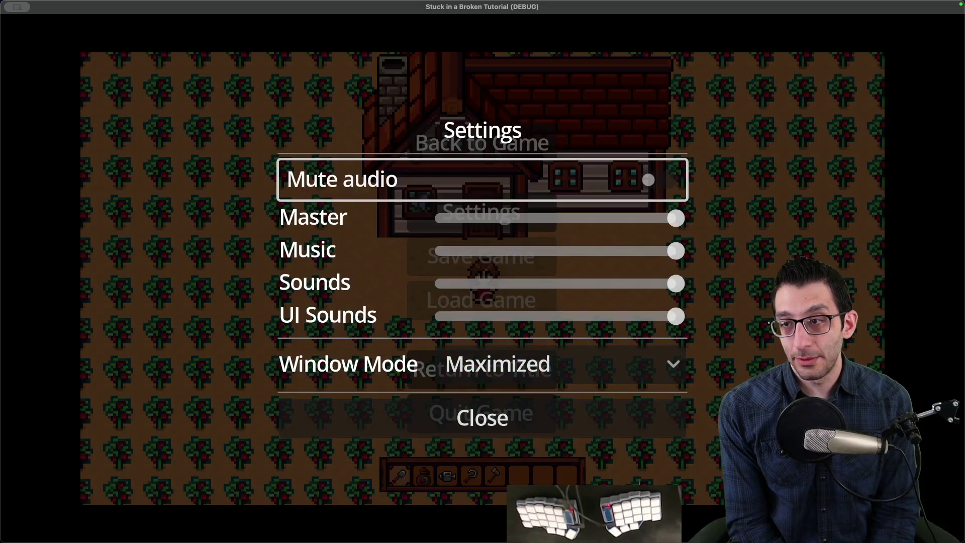
key("Escape")
key("Escape")
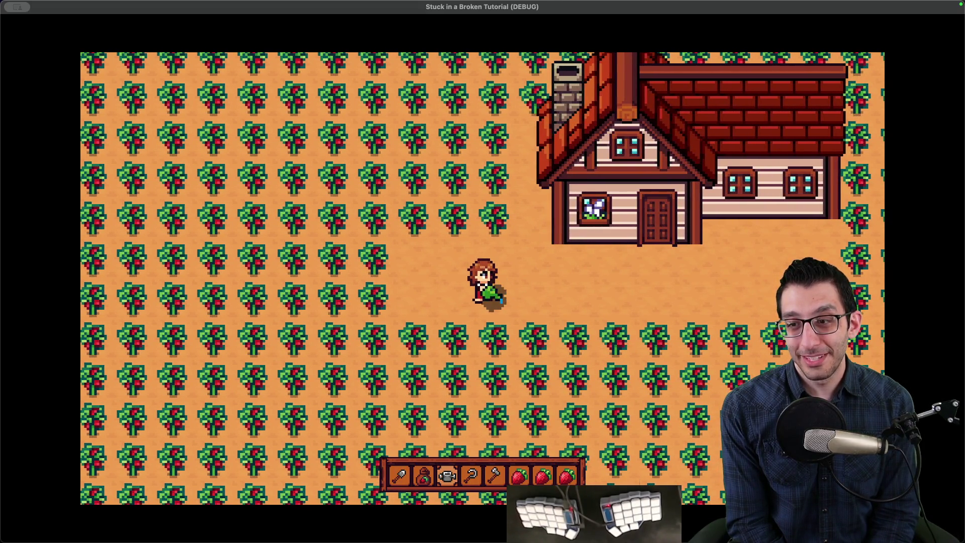
Walk across the farm, drop the axe on the ground, and dismiss the dialogue
key("Right")
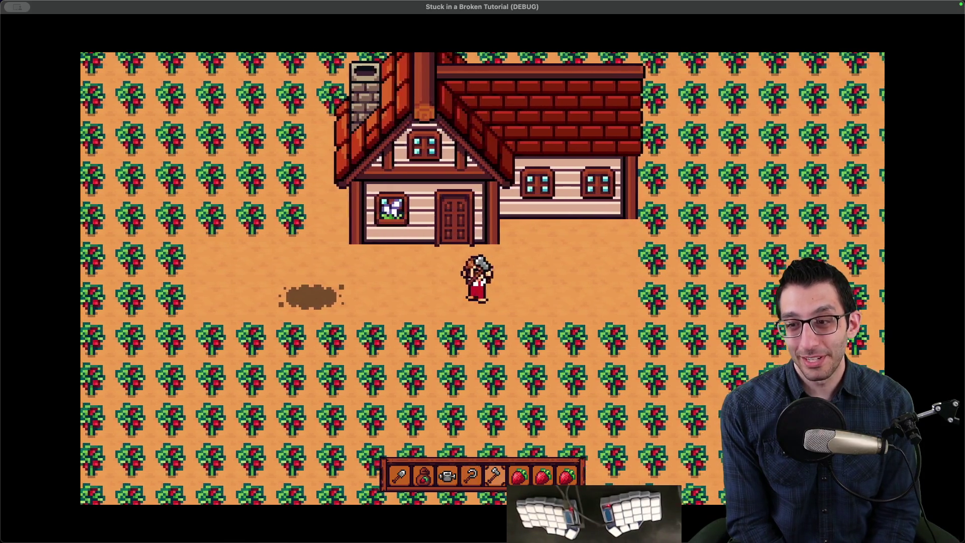
key("Left")
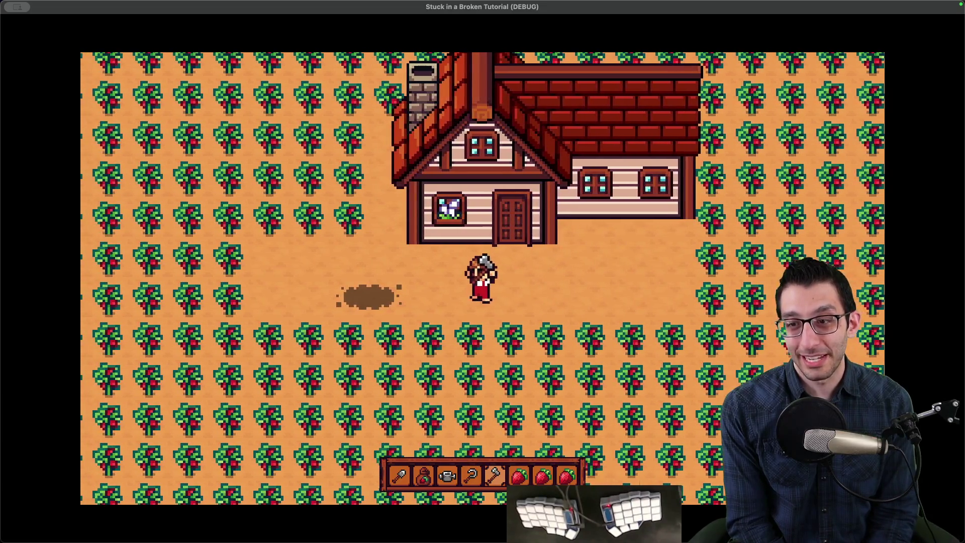
key("q")
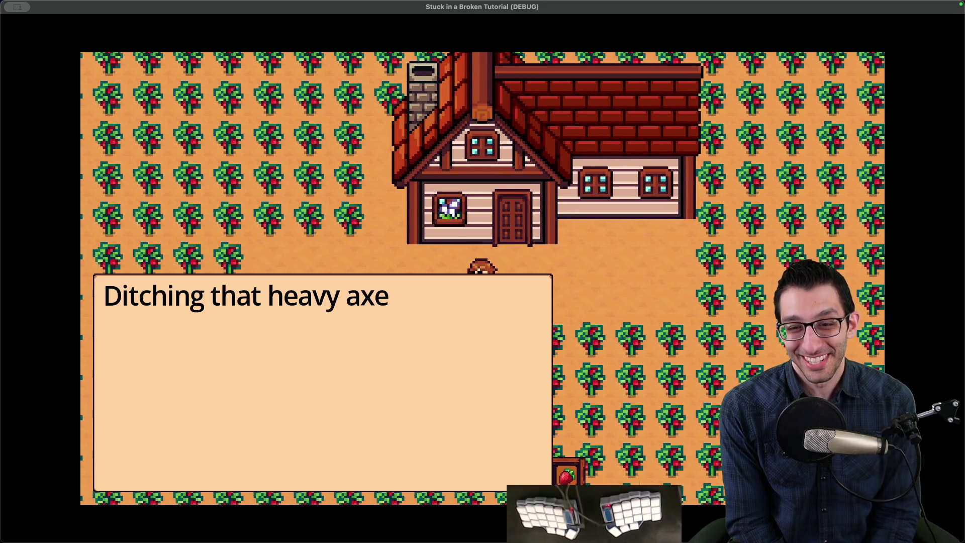
key("space")
Enter the farmhouse, plant strawberries along the indoor garden strip, then take the shovel and walk out
key("Up")
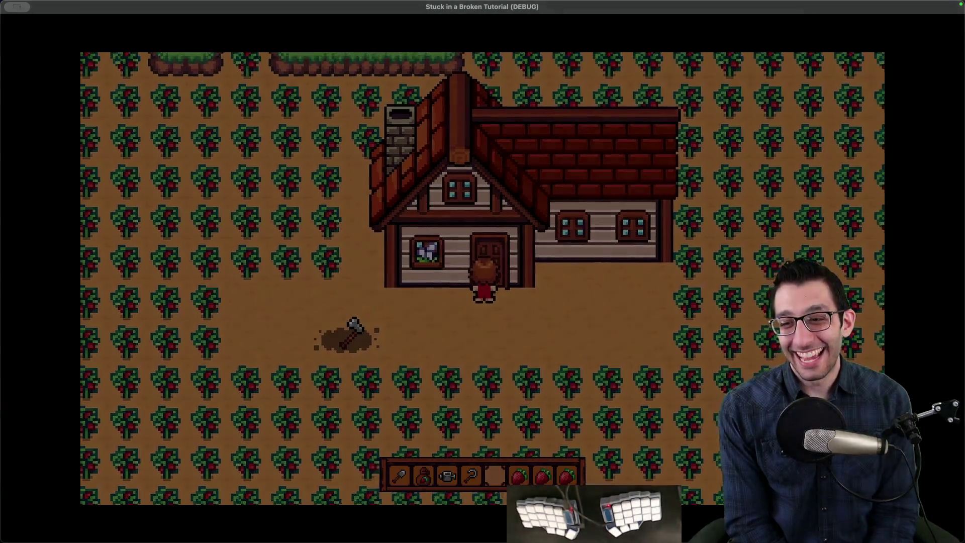
key("Left")
scroll(483, 475, "up", 5)
key("Up")
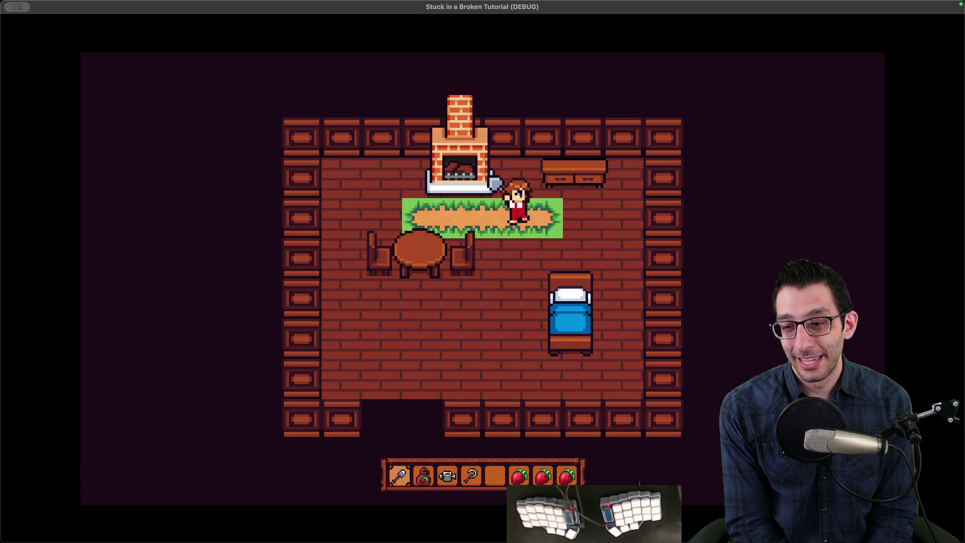
key("Right")
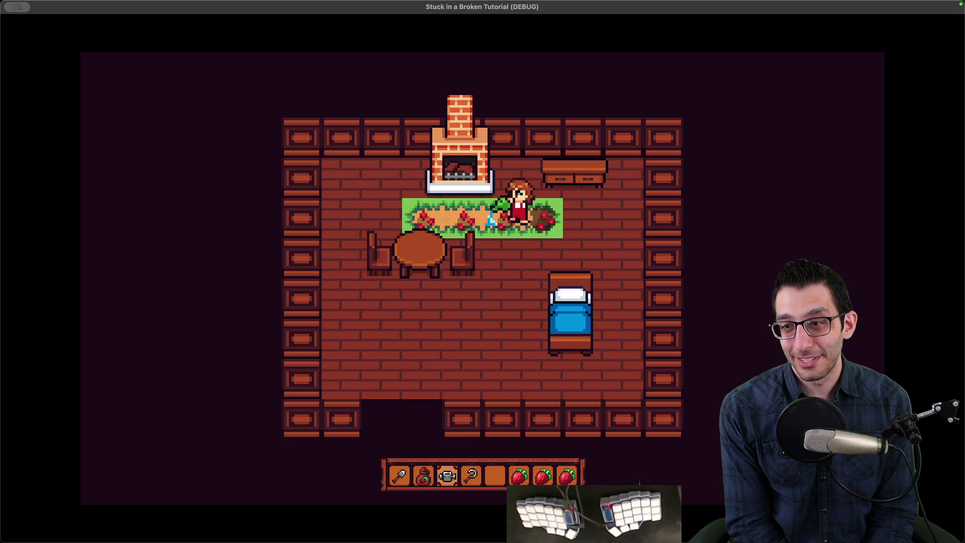
key("Down")
key("Left")
key("1")
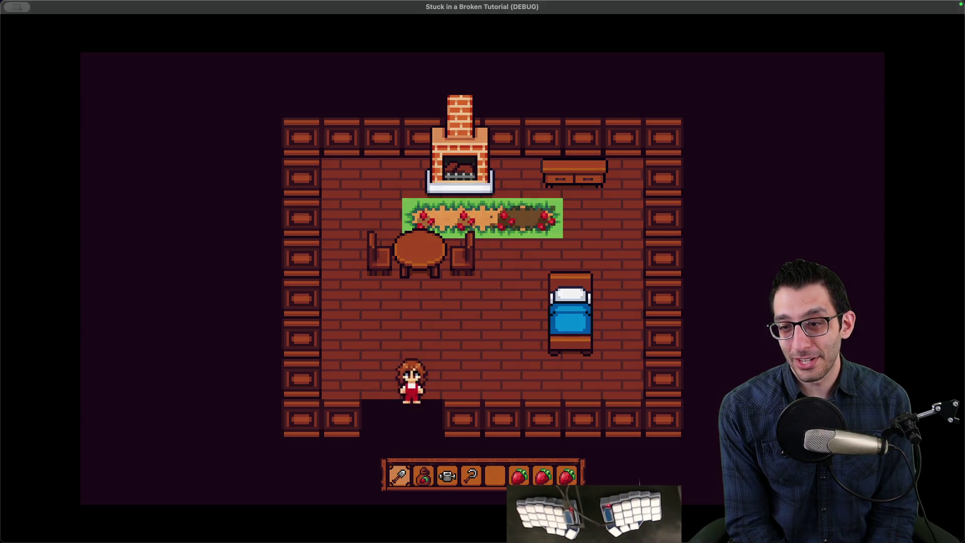
key("Down")
key("grave")
Close the cheat menu and walk through the fence gap, along the dirt path, and back into the crops
key("Escape")
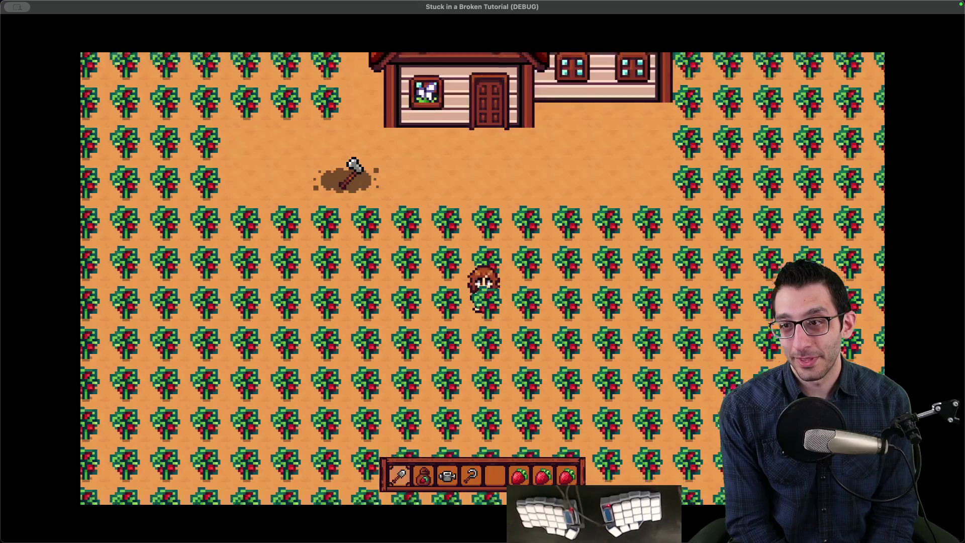
key("Down")
key("Left")
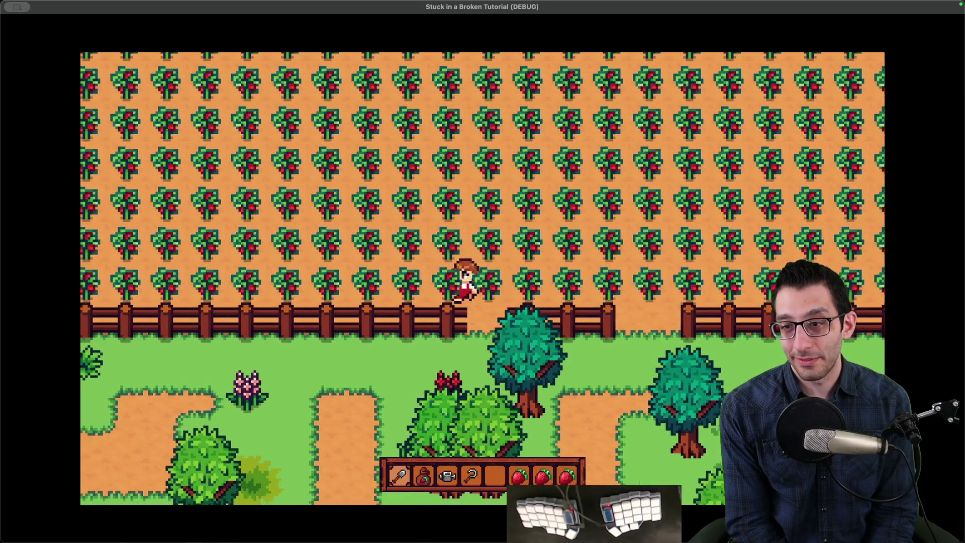
key("space")
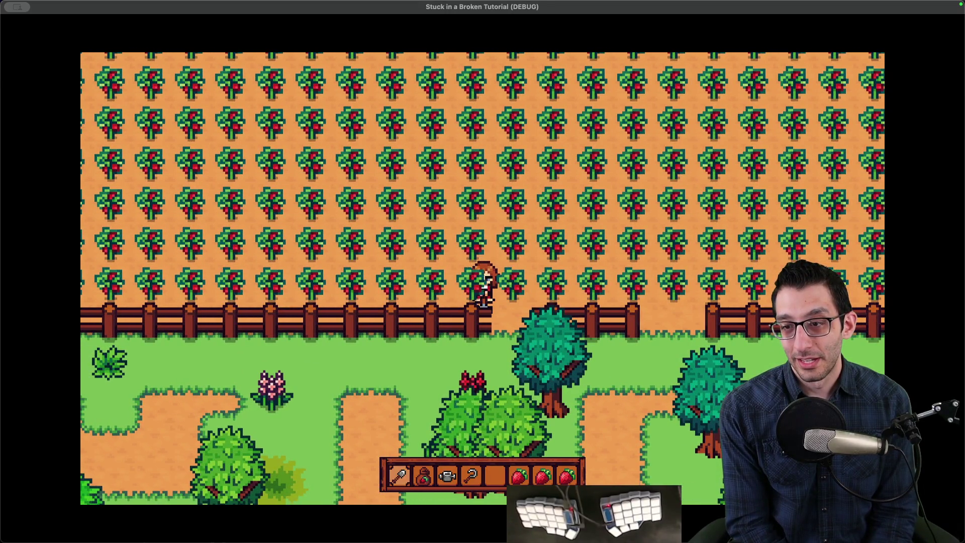
key("Right")
key("Down")
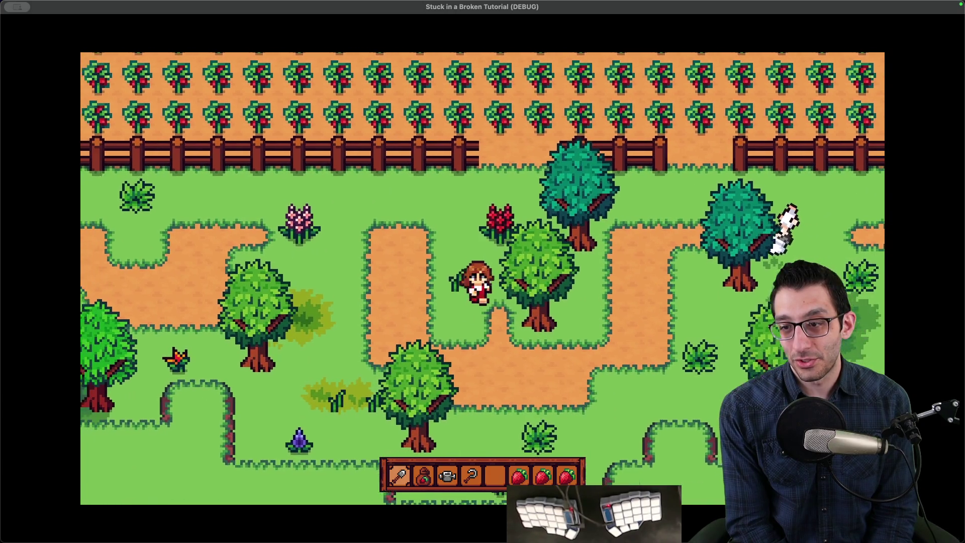
key("Down")
key("Left")
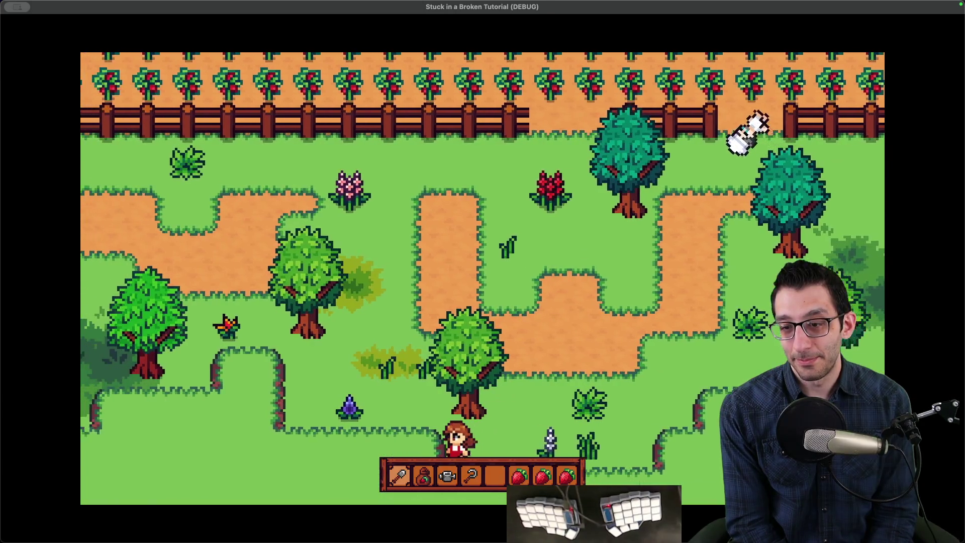
key("Left")
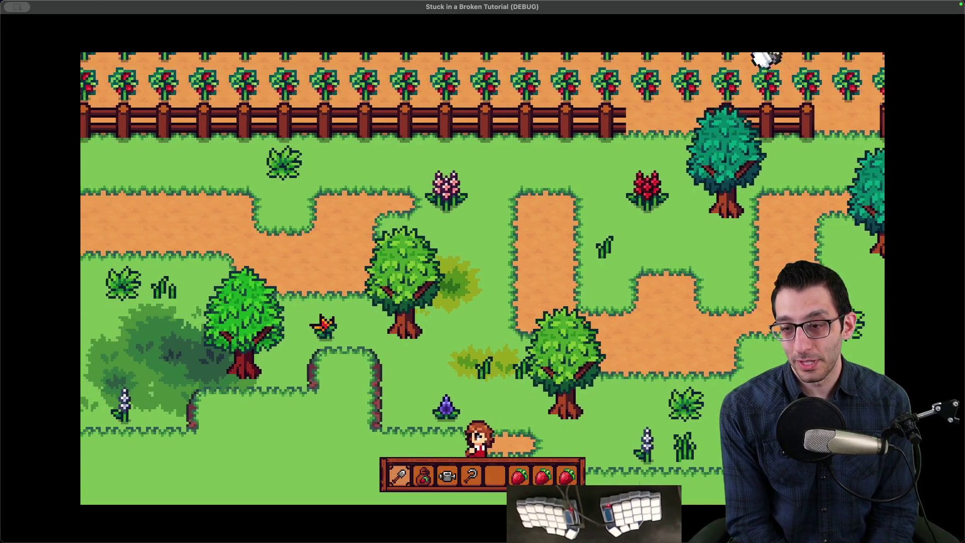
key("Up")
key("Right")
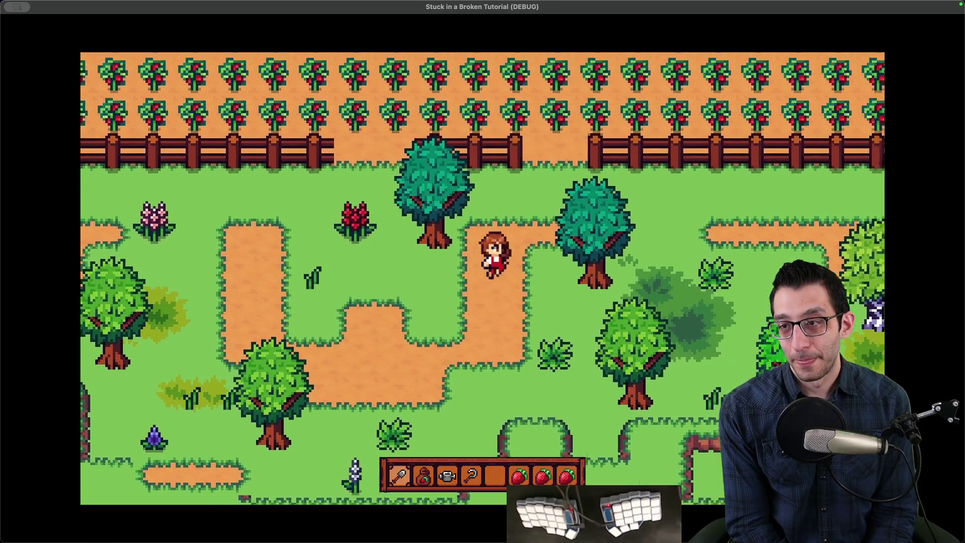
key("Up")
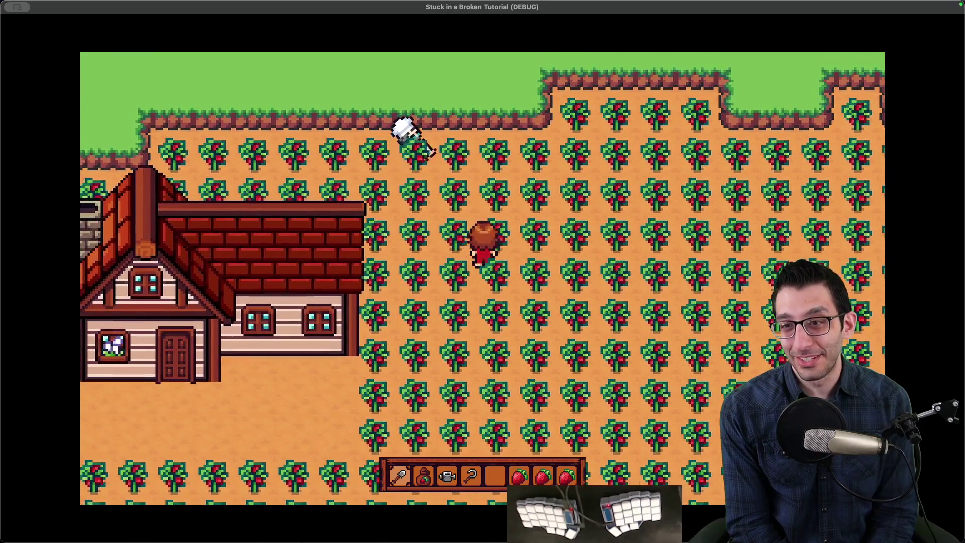
Walk off the field's right edge into town and dig an L-shaped dirt strip before the red-roofed house
key("Up")
key("Right")
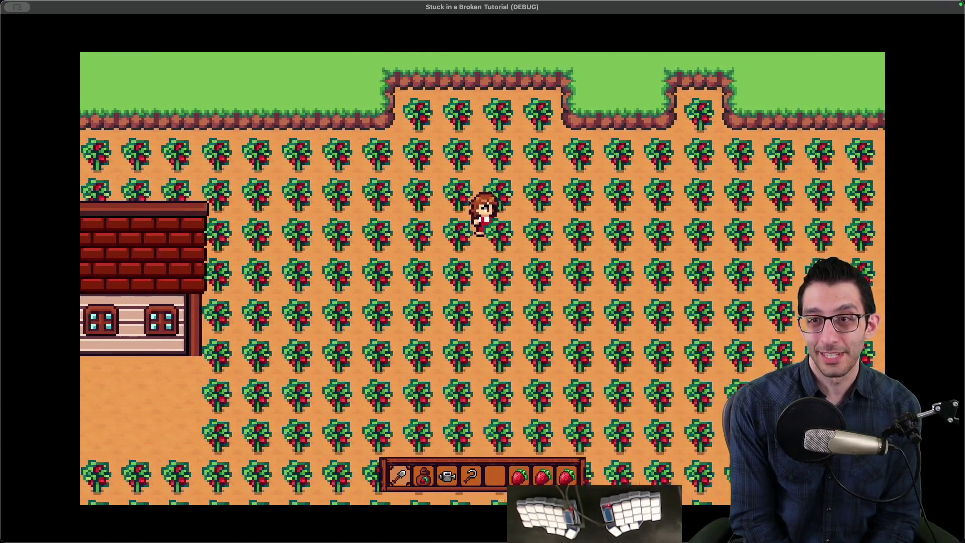
key("Right")
key("Down")
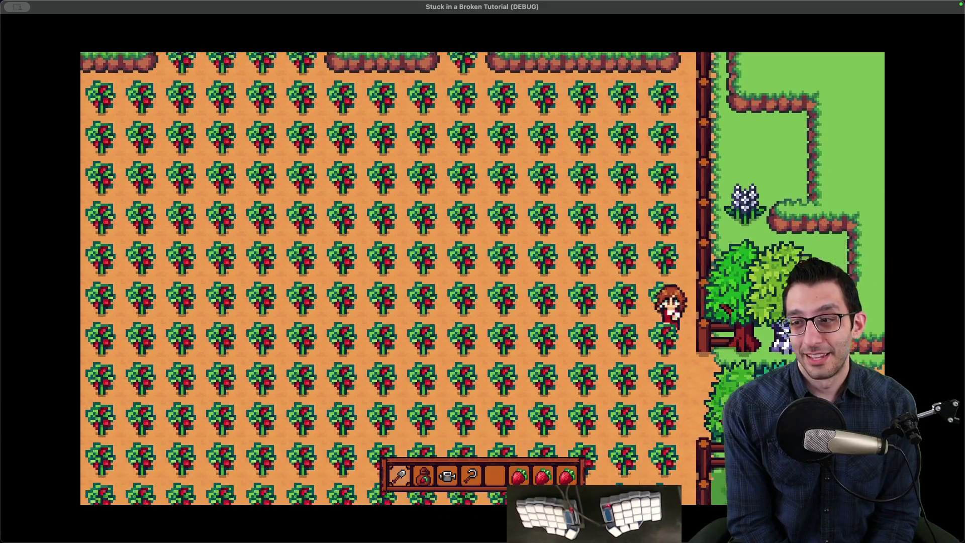
key("Right")
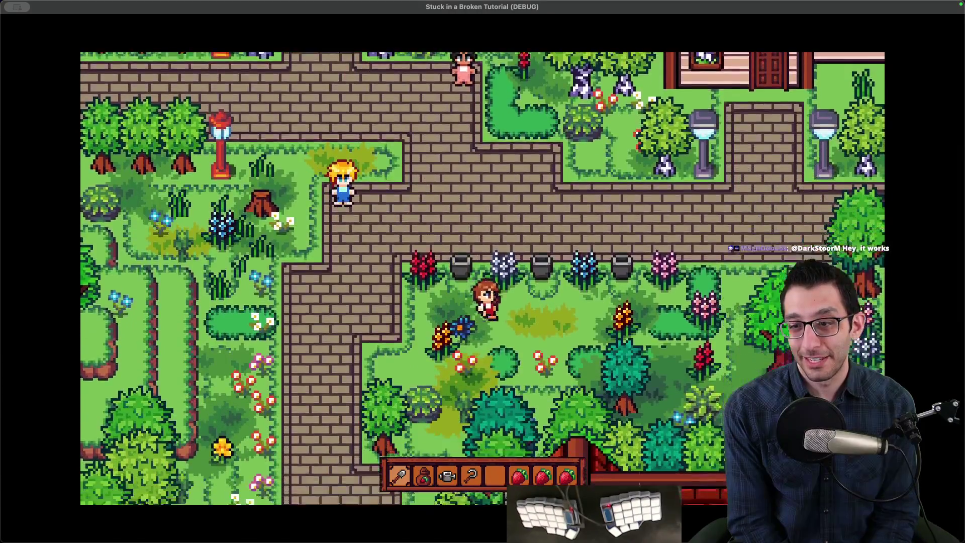
key("Down")
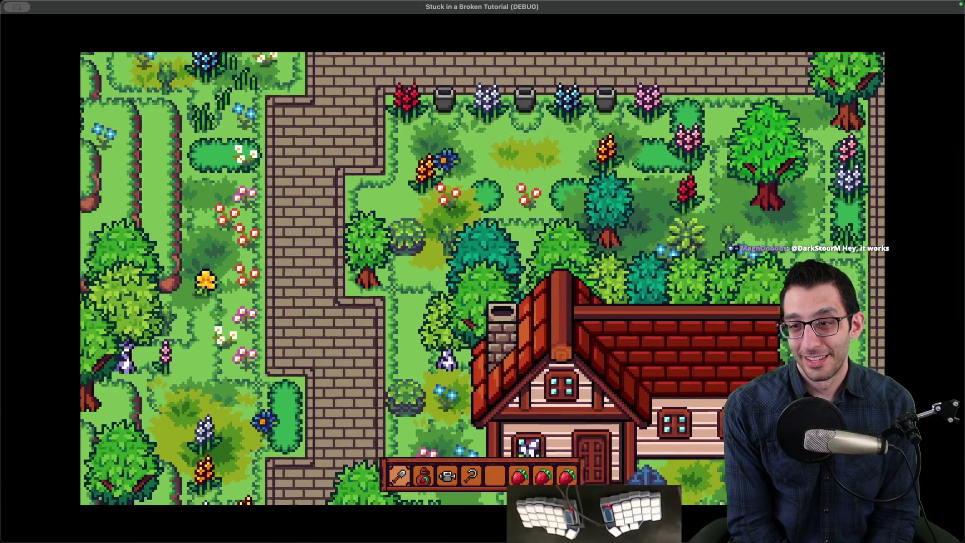
key("Down")
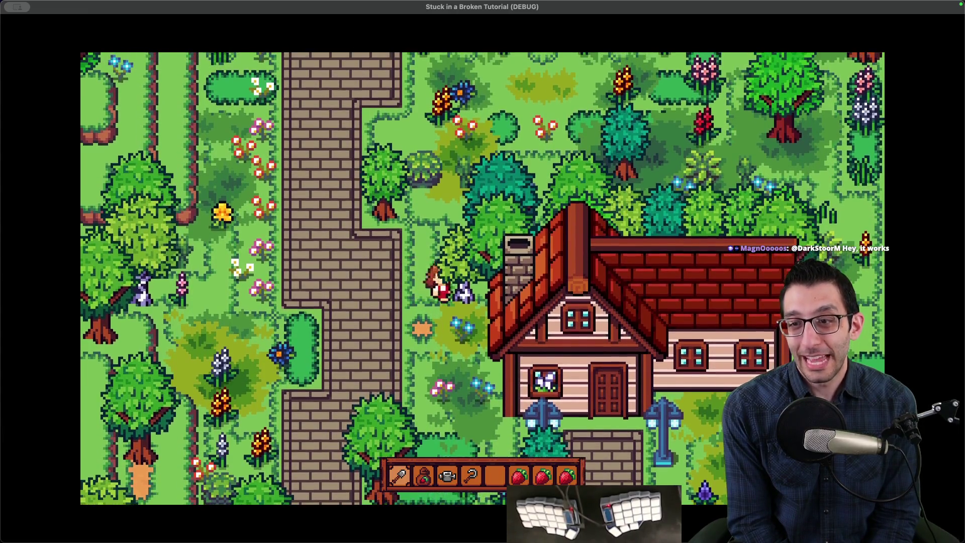
key("Left")
key("Down")
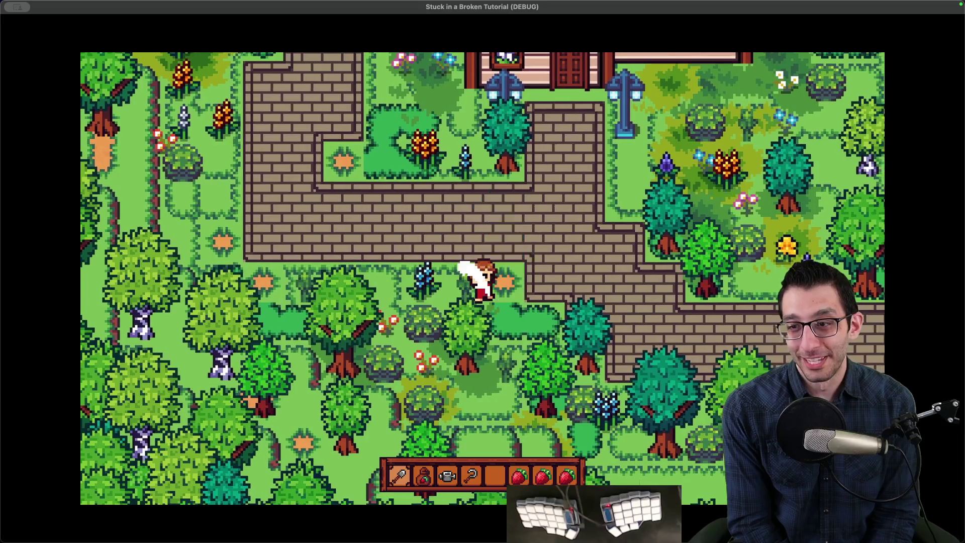
key("Up")
key("Right")
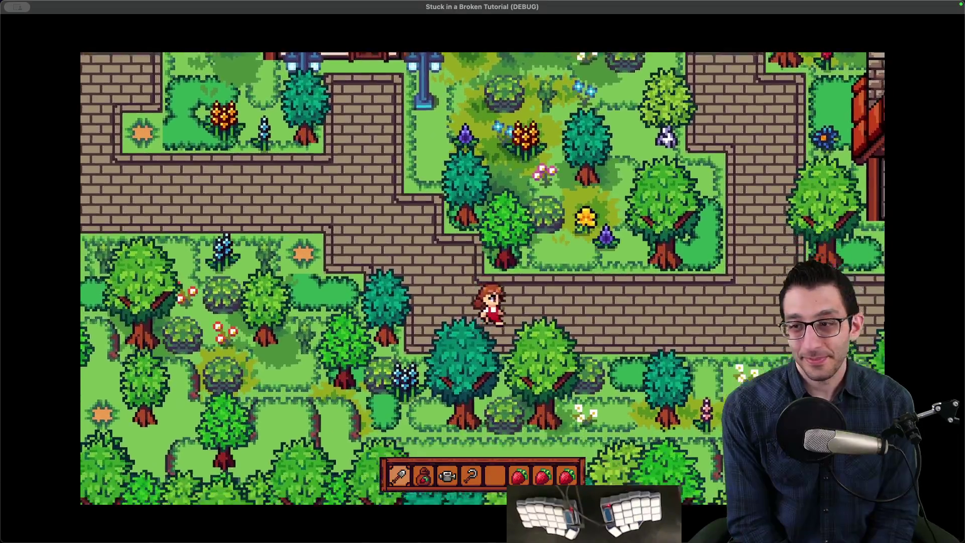
key("Right")
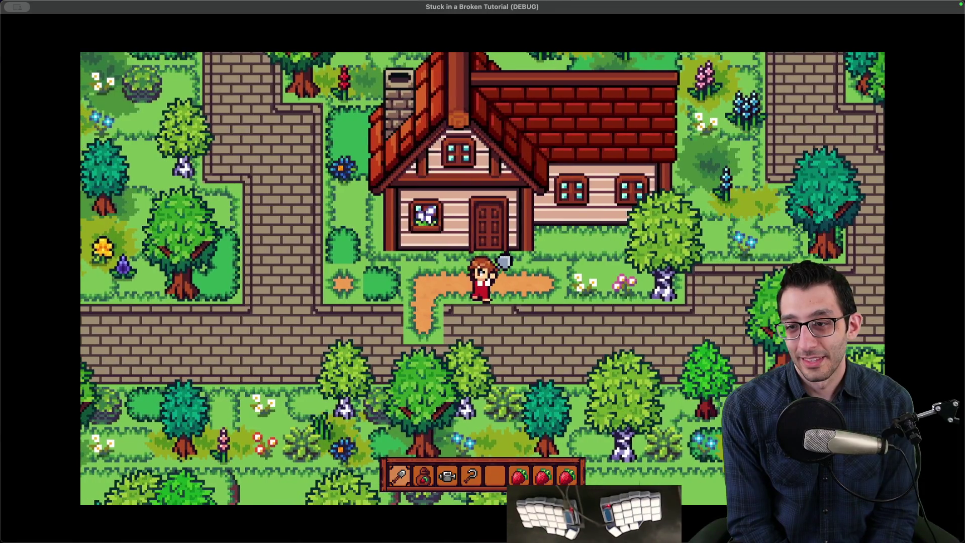
Till several more tiles of the dirt plot in front of the farmhouse with the hoe
key("s")
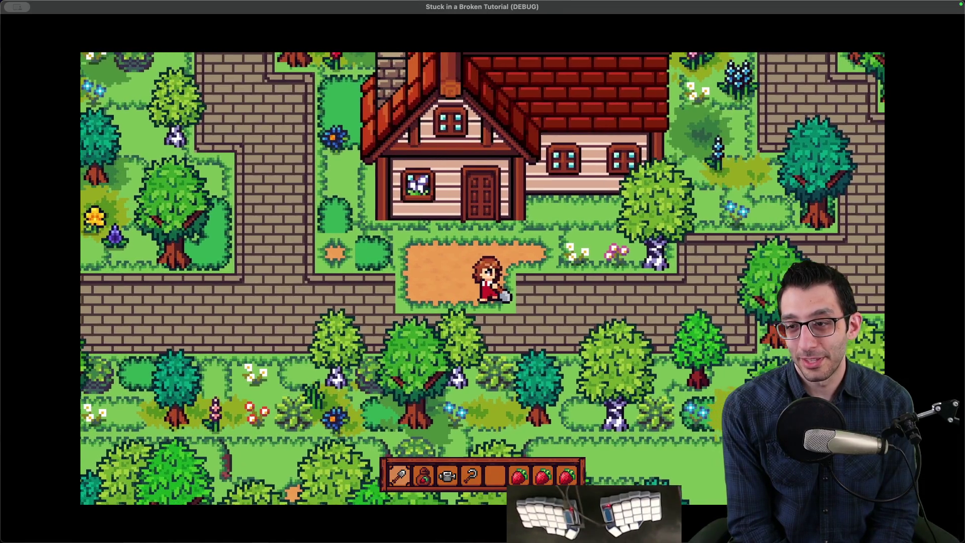
key("space")
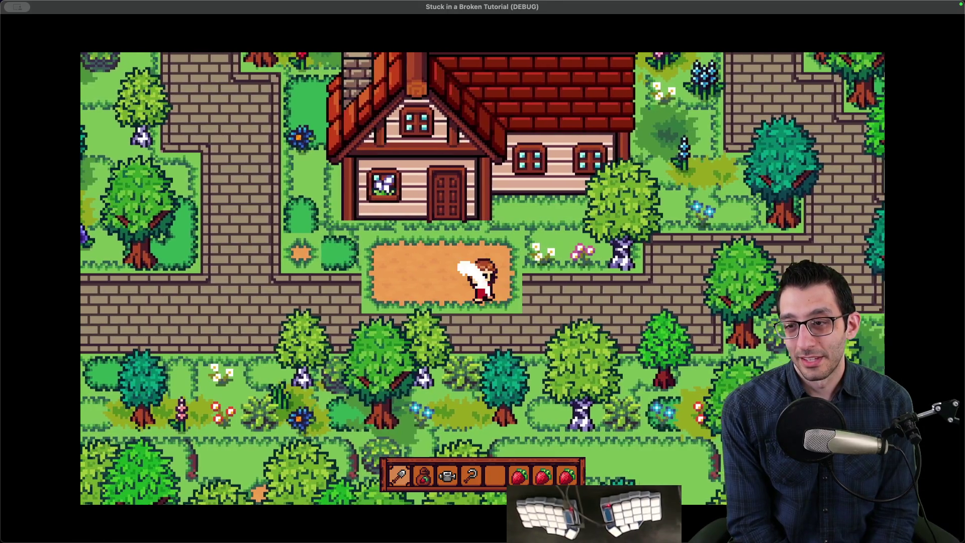
key("space")
key("a")
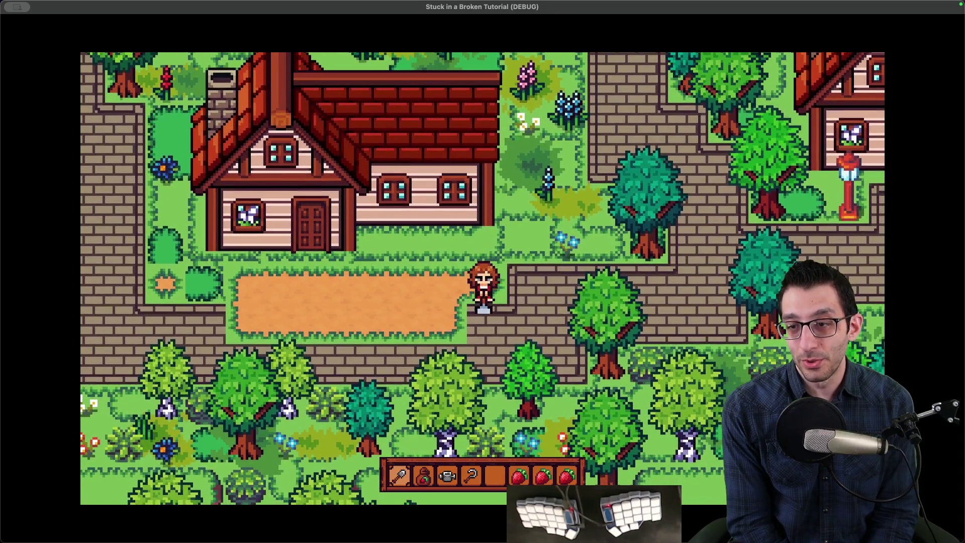
key("d")
key("w")
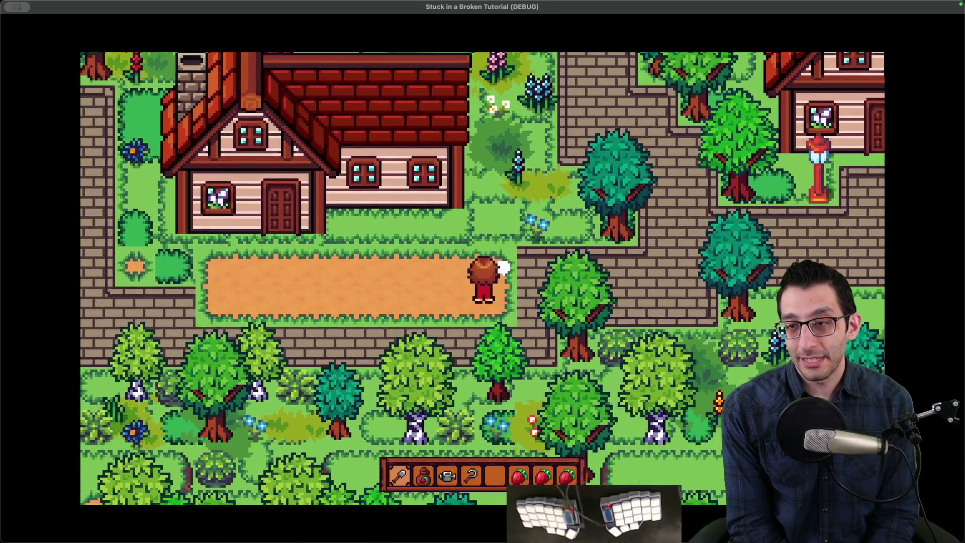
key("space")
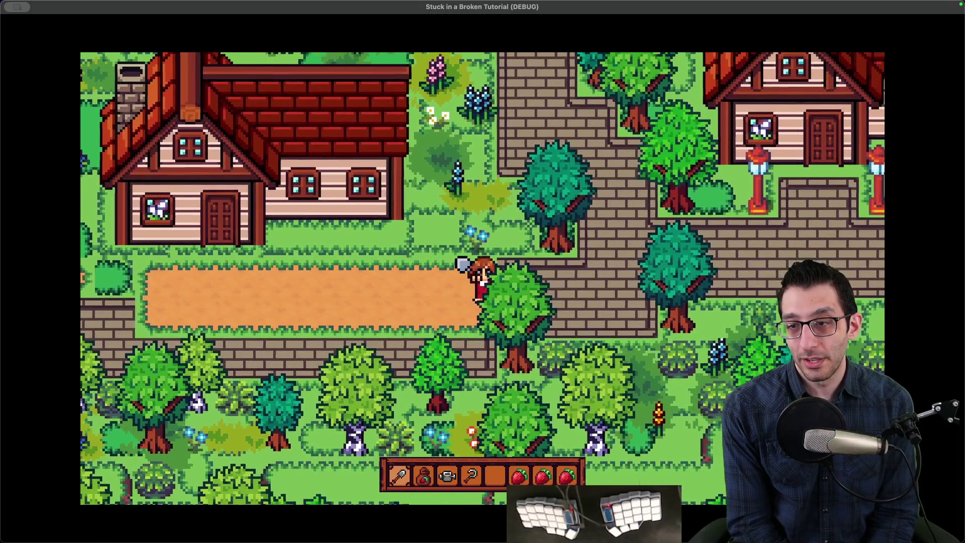
Walk the farmer down behind the tree and right across the planted crop field
key("s")
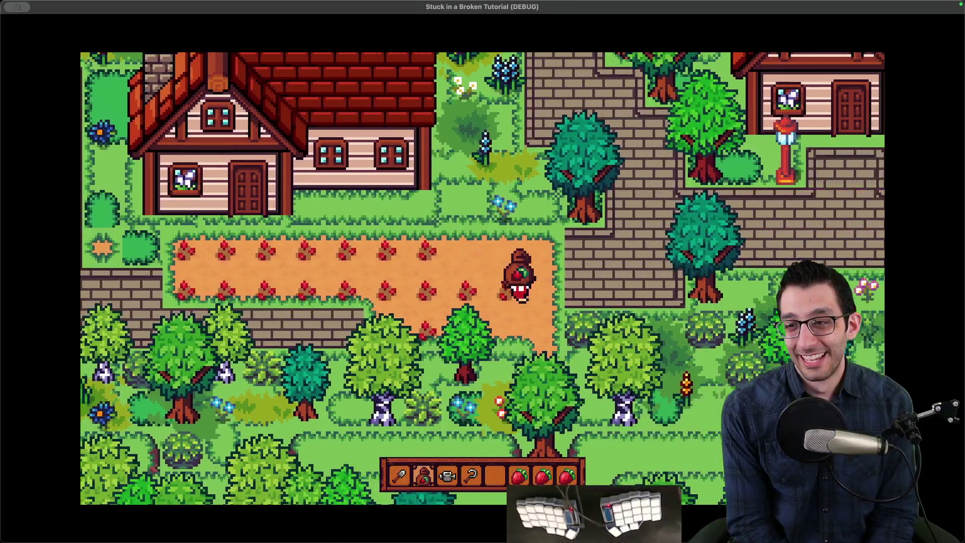
key("s")
key("d")
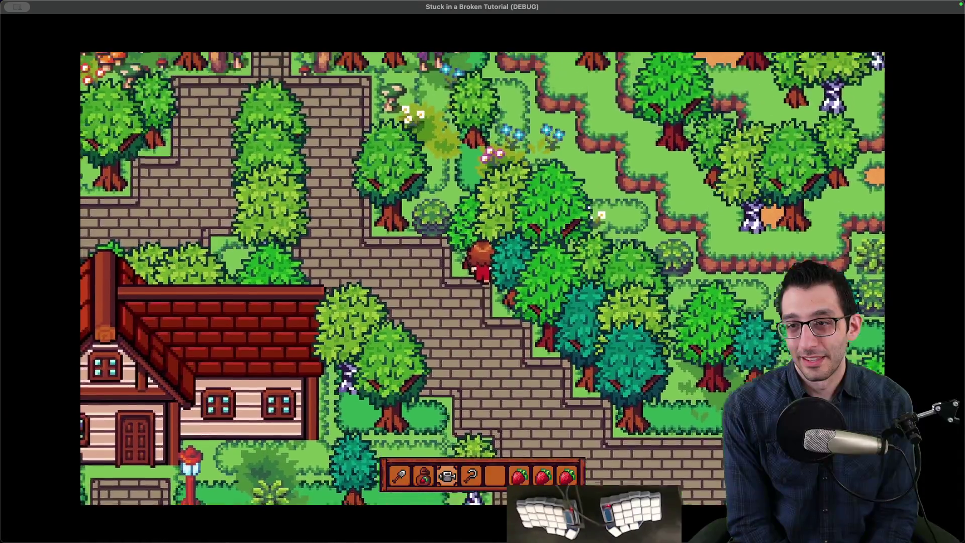
Walk the farmer left across the village, up the brick path, then into the roadside tree trunk
key("Left")
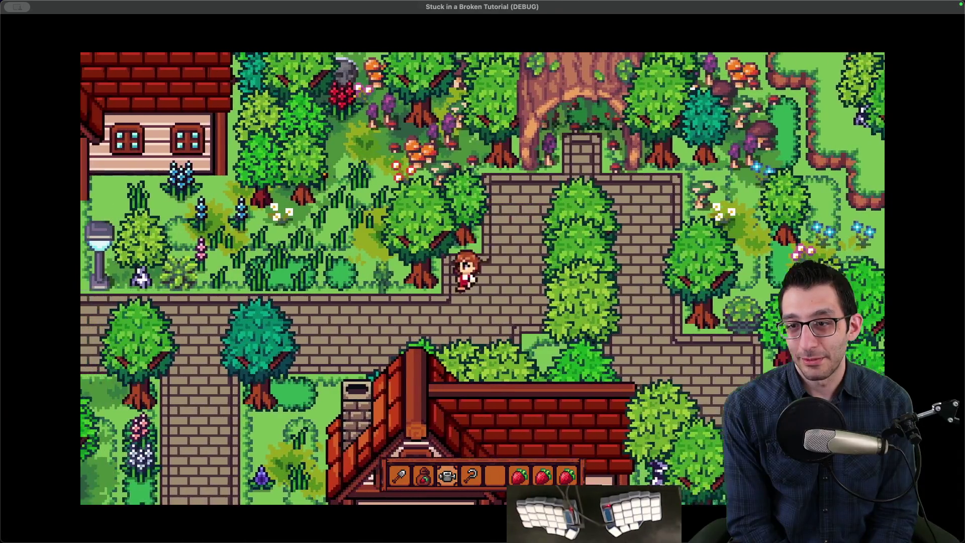
key("Left")
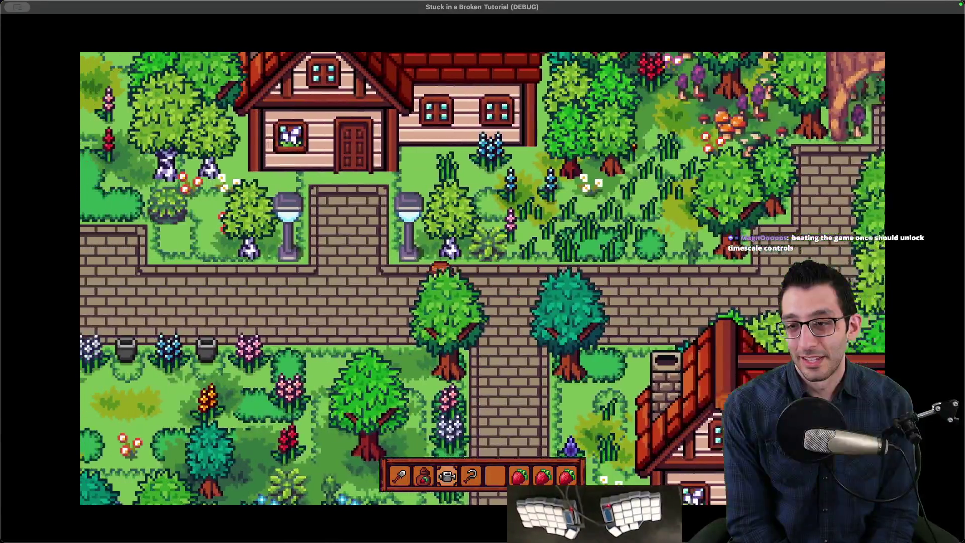
key("Up")
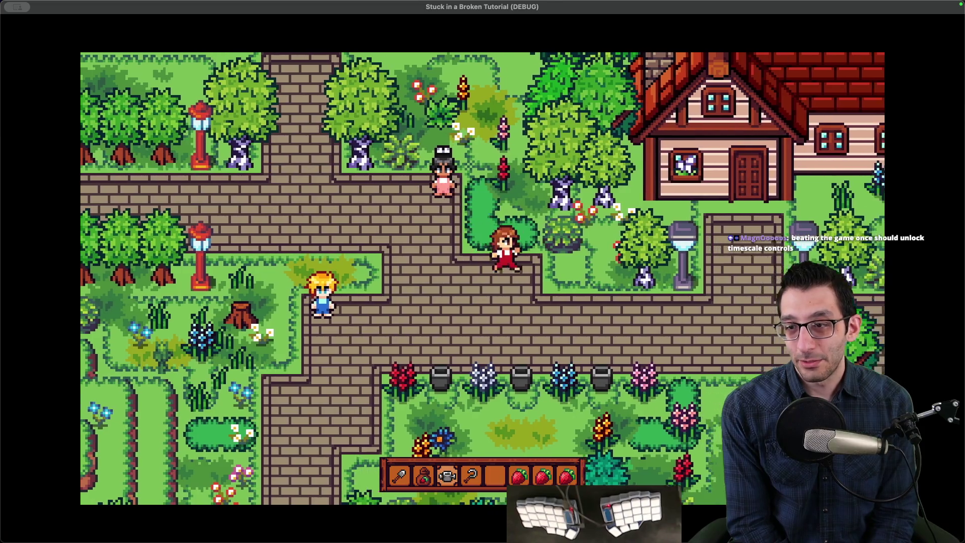
key("Right")
key("Down")
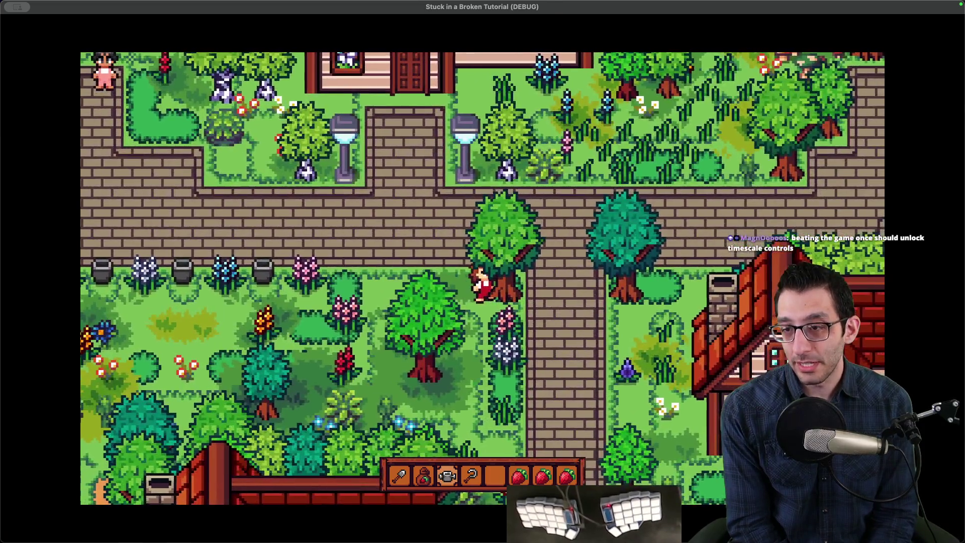
key("Down")
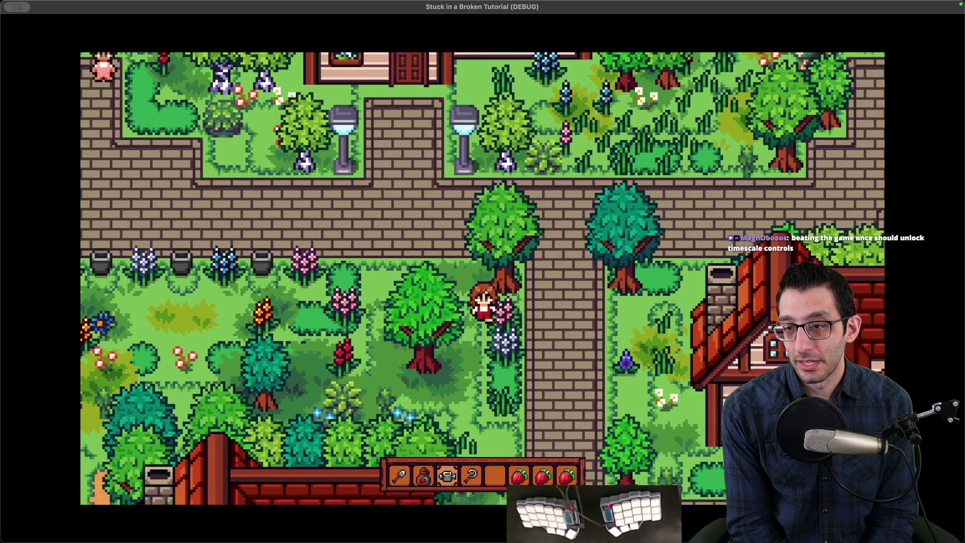
key("Down")
key("Right")
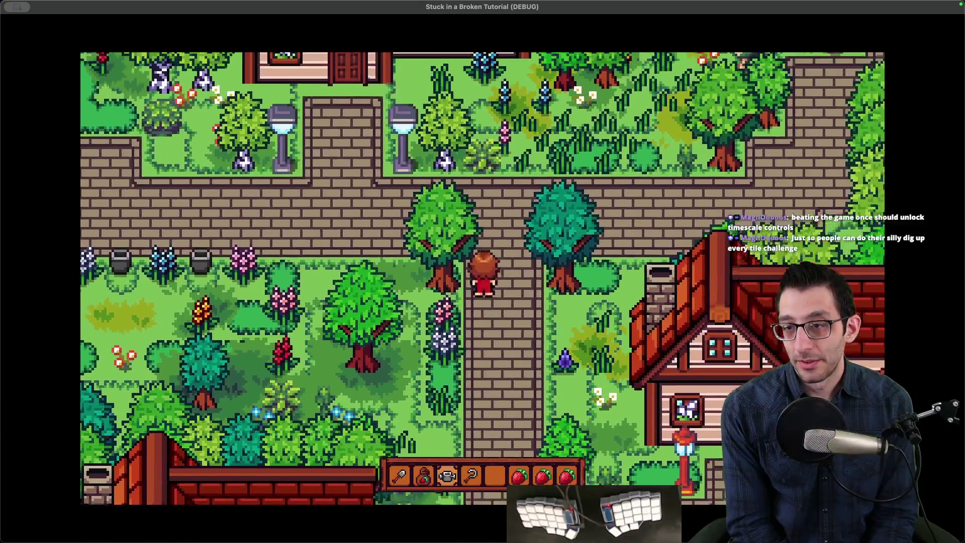
key("Up")
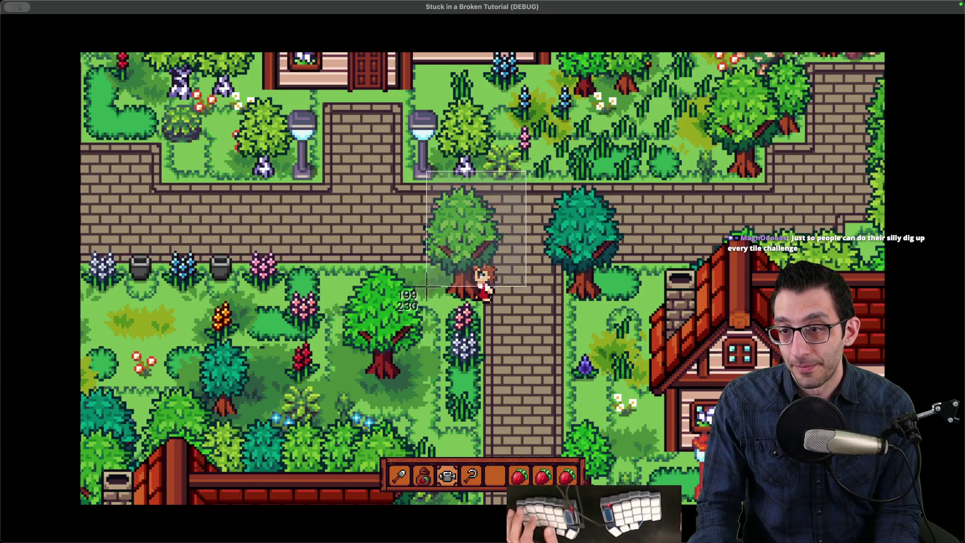
Add an 'Increase tree colliders in farming game:' bullet below the seeds note in the TODO doc
key("super+Tab")
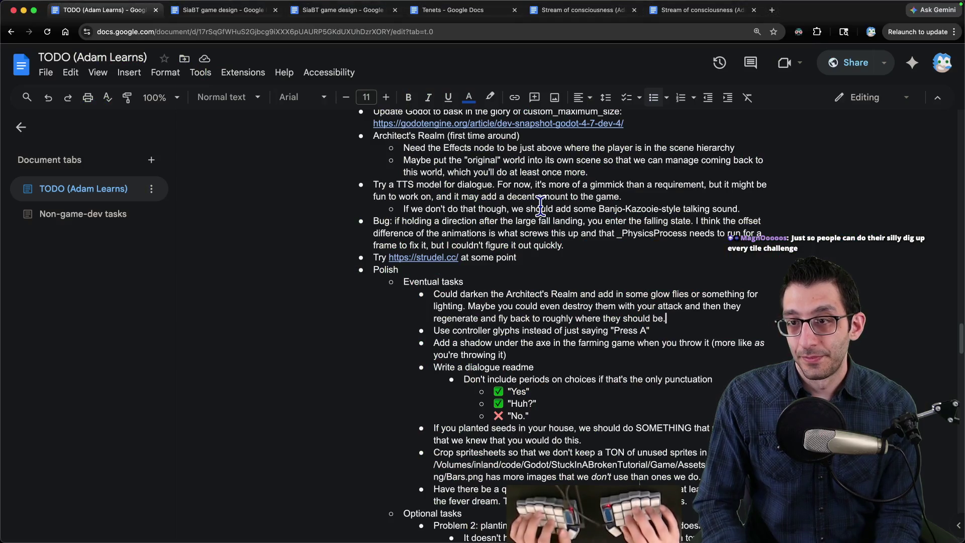
scroll(523, 366, "down", 1)
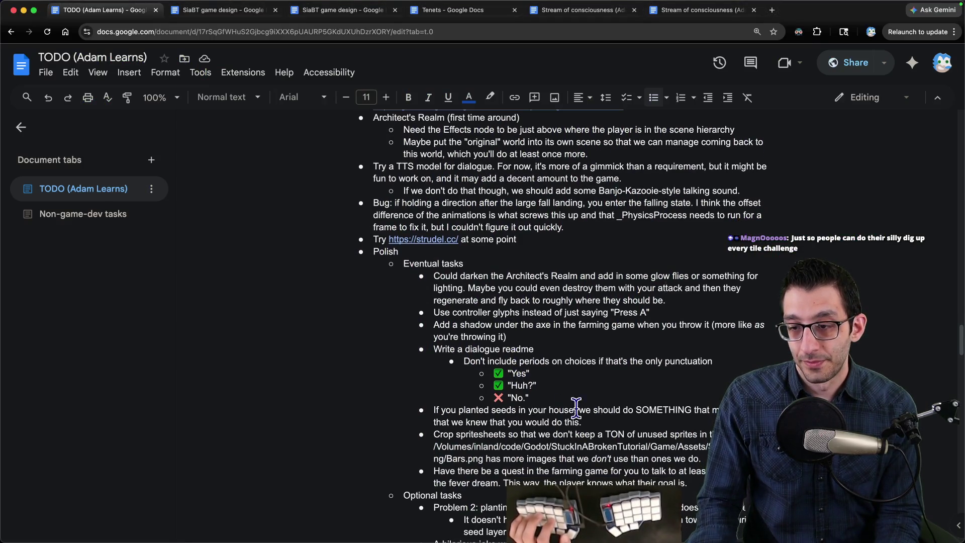
left_click(584, 420)
key("Return")
type("Increase tree ocll")
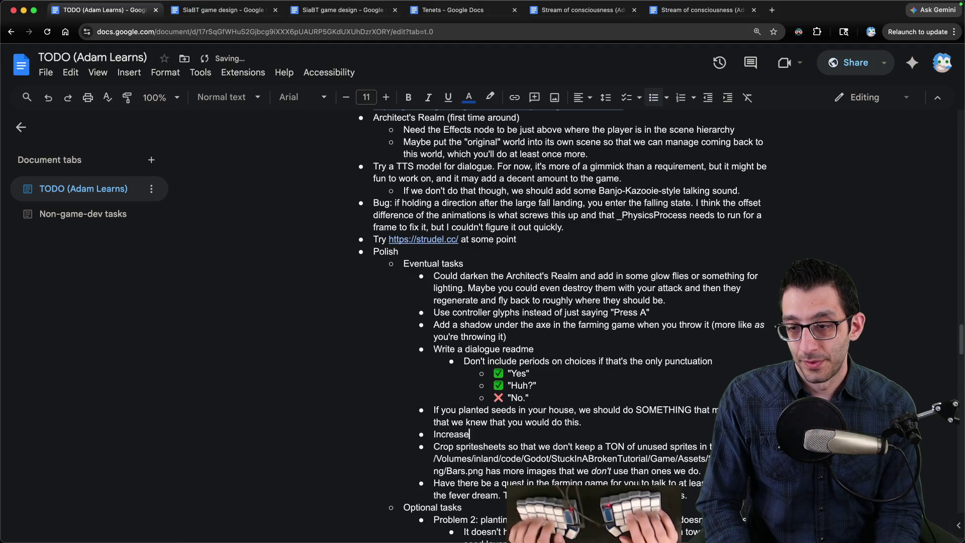
key("BackSpace")
key("BackSpace")
key("BackSpace")
type("colliders in farming game:")
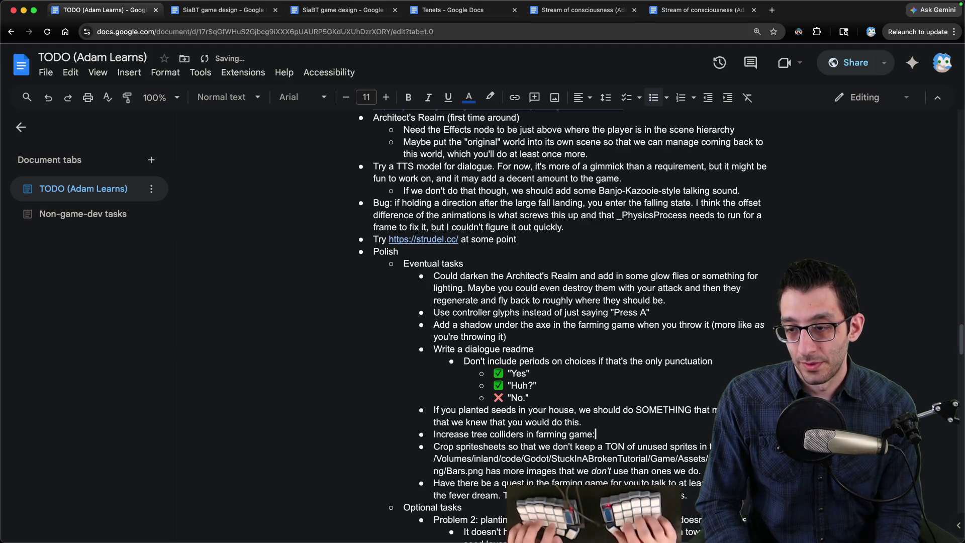
scroll(667, 414, "down", 10)
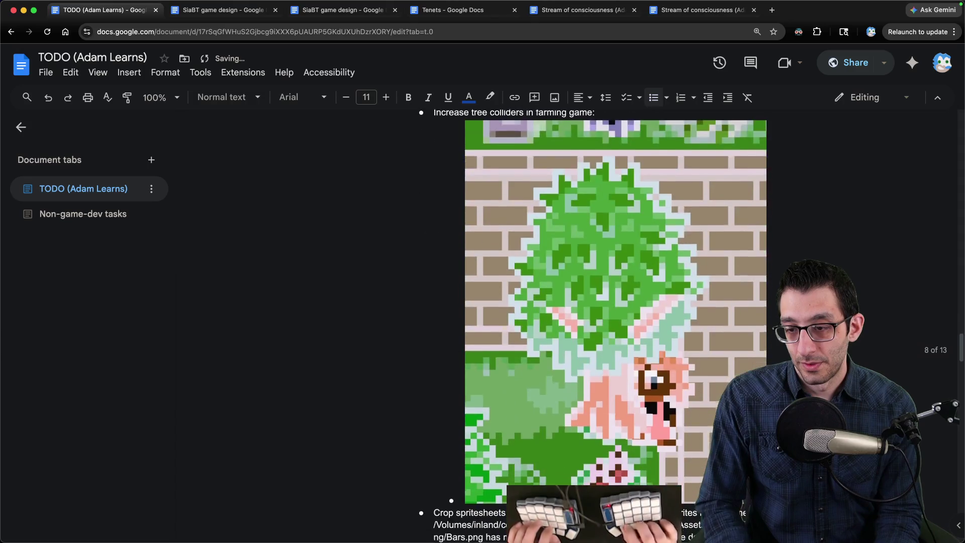
scroll(667, 414, "up", 20)
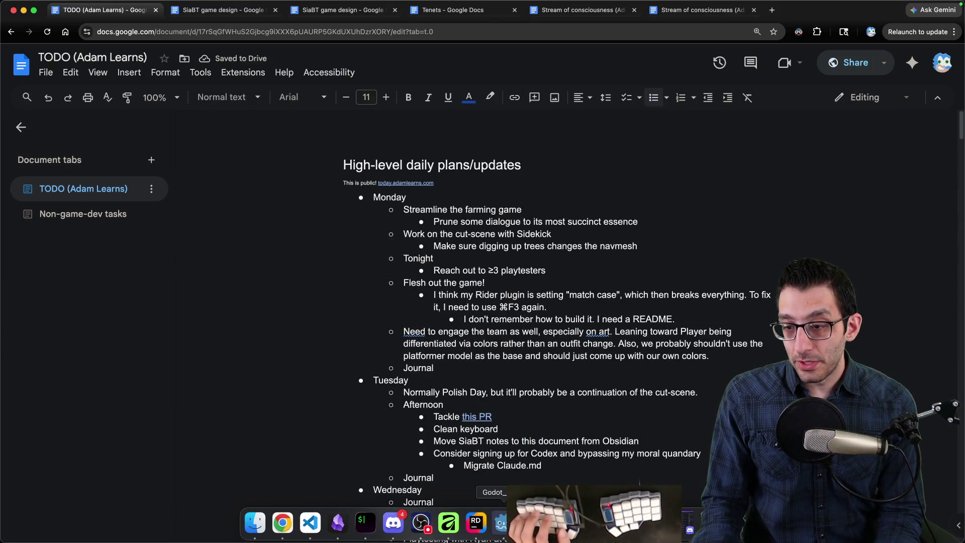
Quit the running game, glance at the Twitch video dashboard, then return to the TODO tab
left_click(490, 527)
left_click(469, 421)
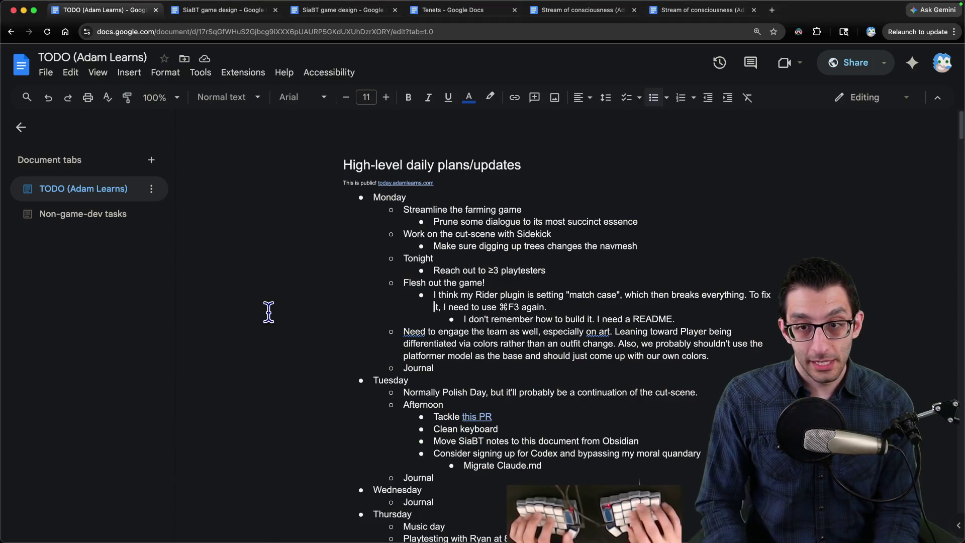
key("ctrl+t")
key("p")
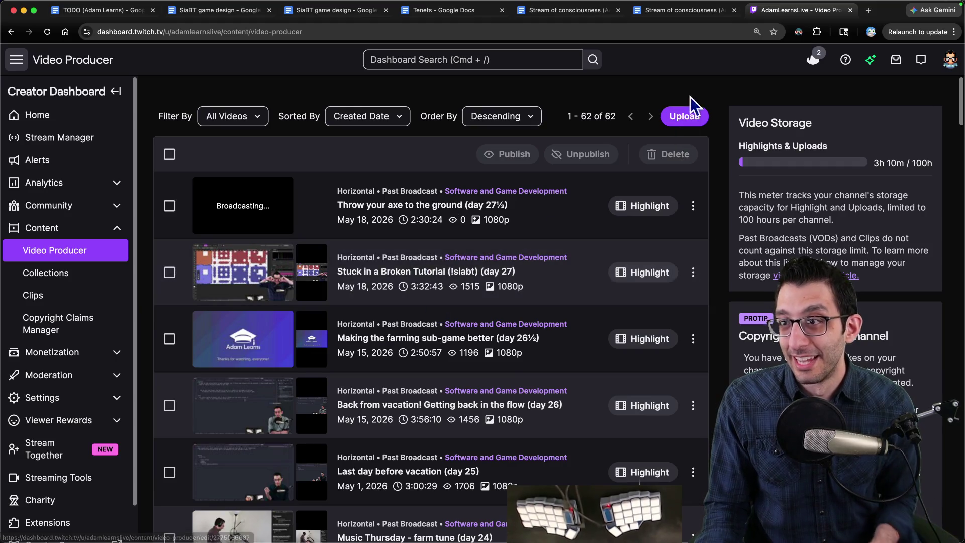
key("ctrl+w")
key("ctrl+1")
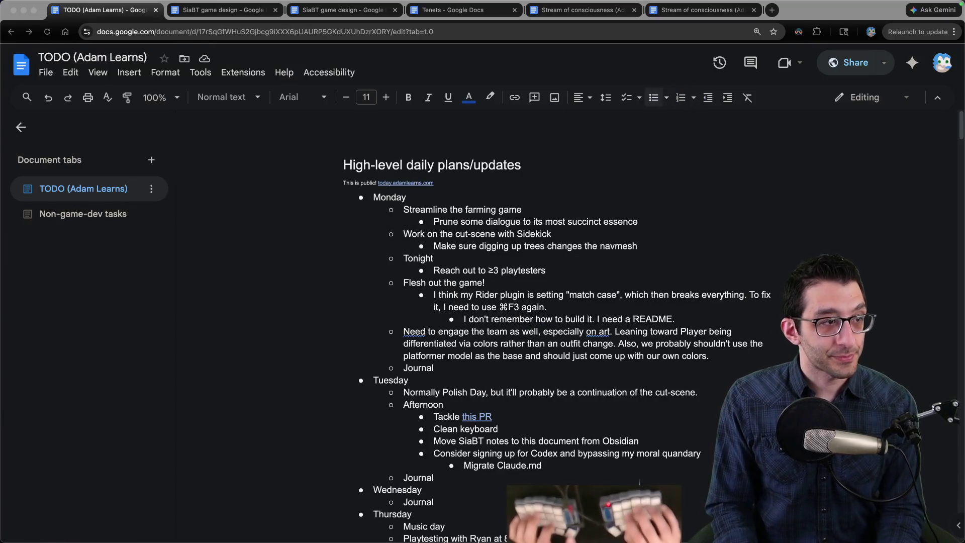